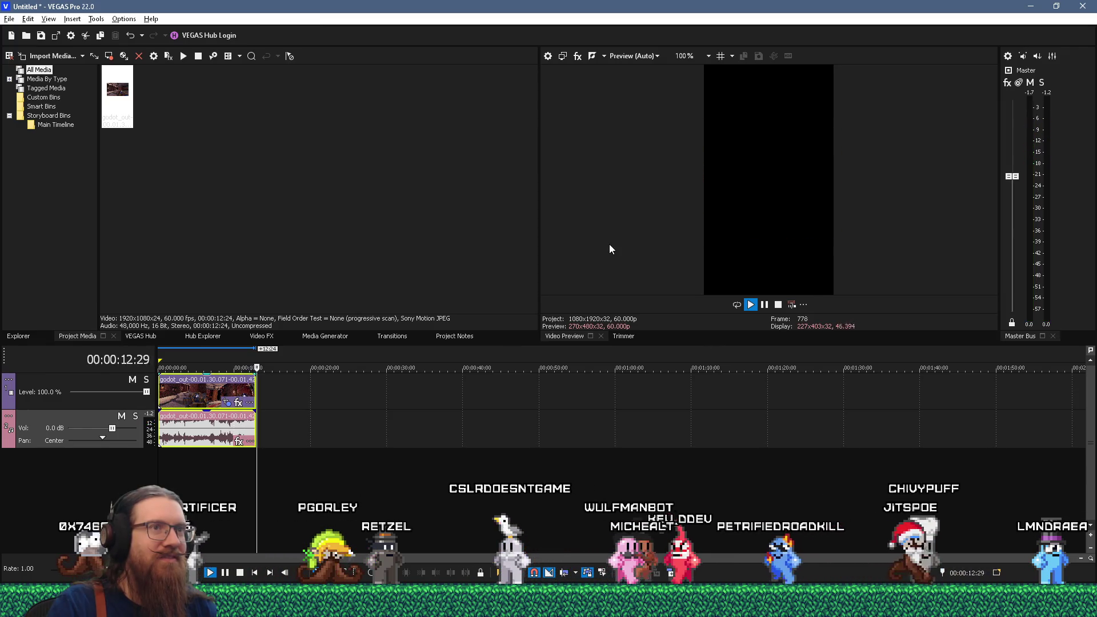
# - Zoom the timeline in and drag a short fade-in onto the gameplay clip's start, then deselect the clip
pyautogui.scroll(3, 307, 419)
pyautogui.scroll(3, 307, 419)
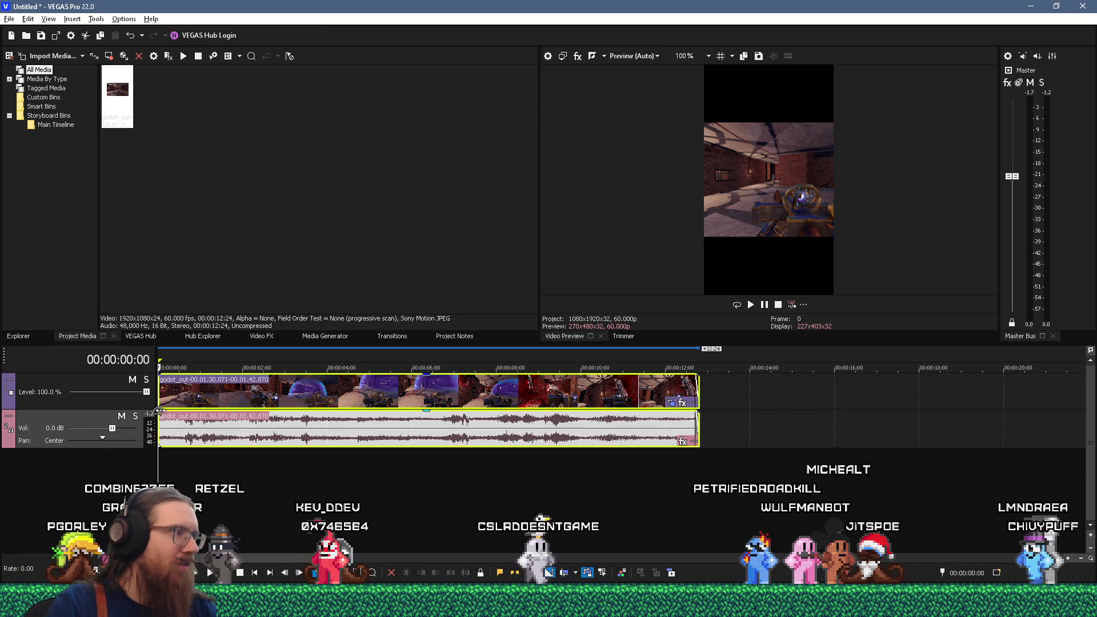
pyautogui.moveTo(156, 409); pyautogui.dragTo(163, 410)
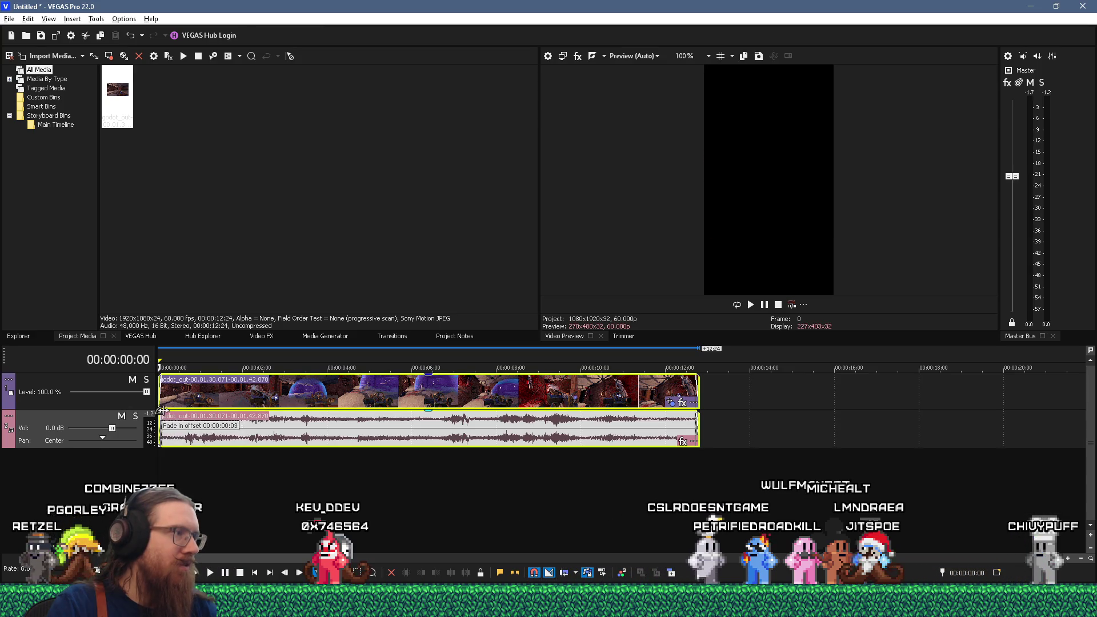
pyautogui.click(168, 387)
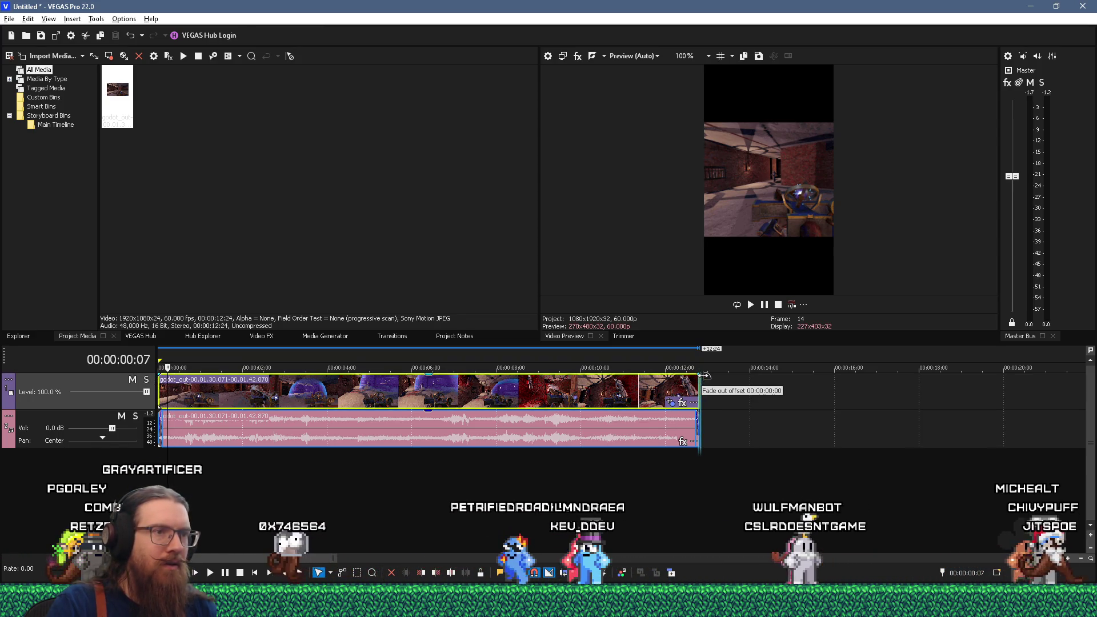
pyautogui.click(163, 476)
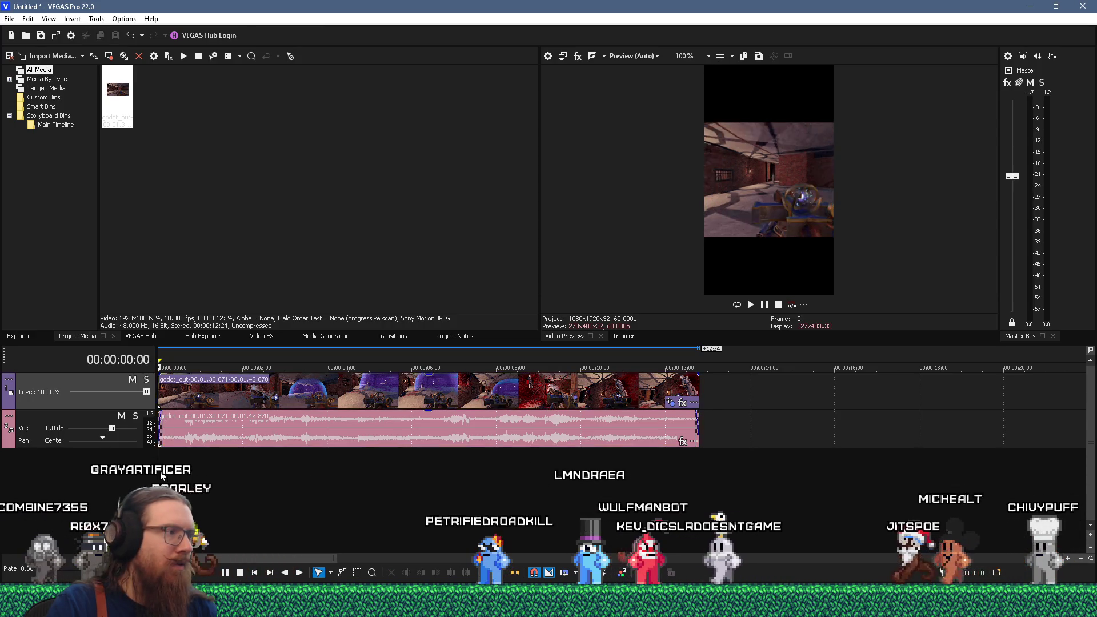
# - Play the edit, then switch to the File Explorer Videos window
pyautogui.press('space')
pyautogui.press('space')
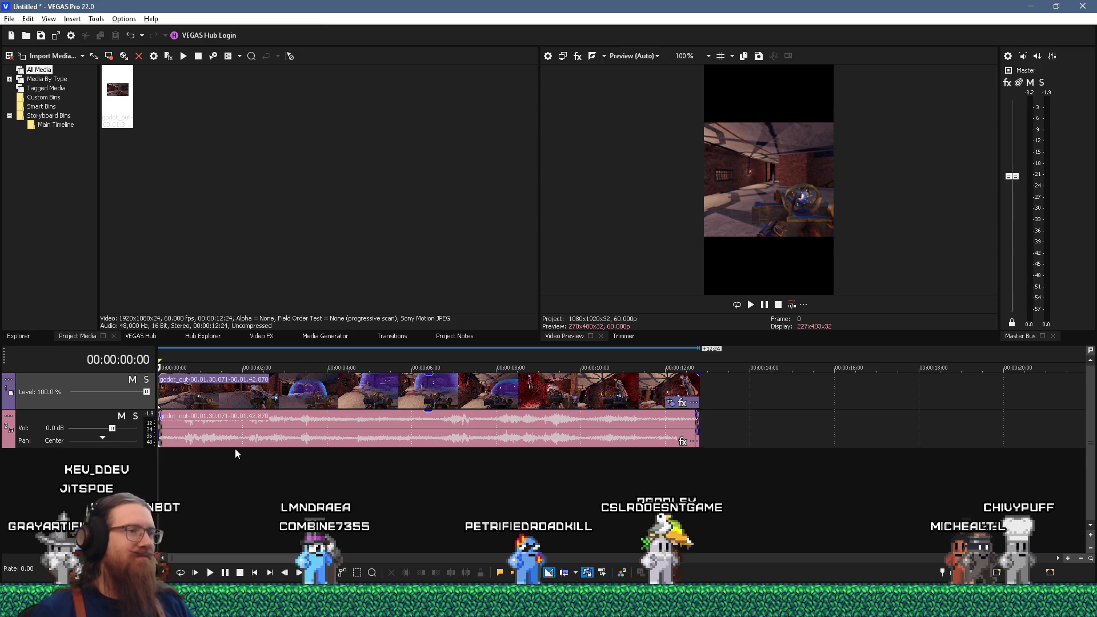
pyautogui.hotkey('alt', 'Tab')
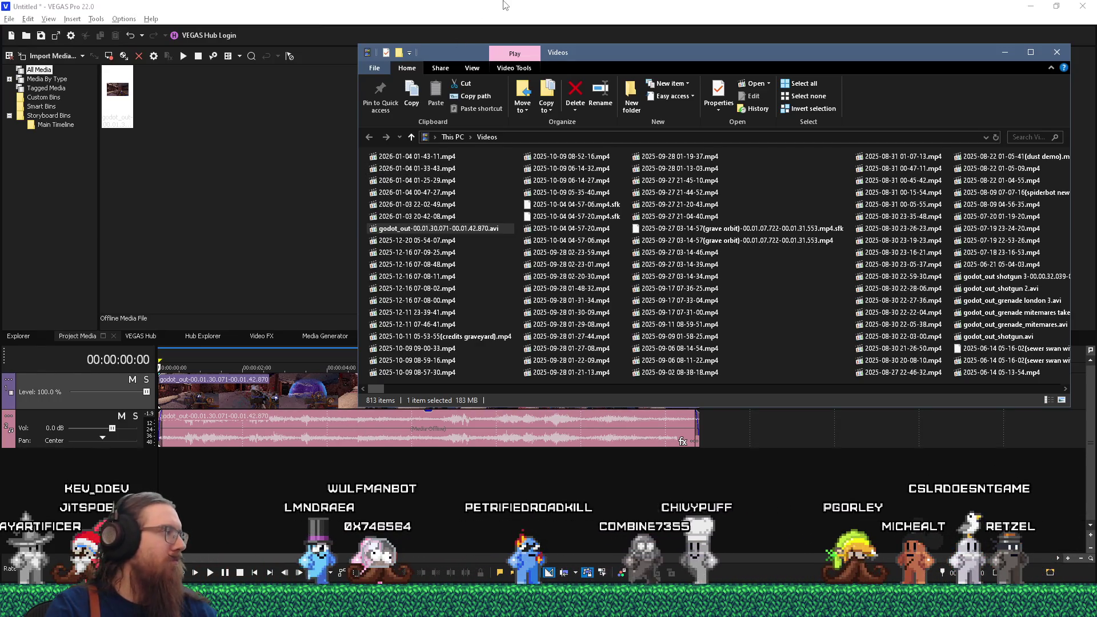
# - Return to VEGAS Pro and choose File > Save As
pyautogui.click(505, 5)
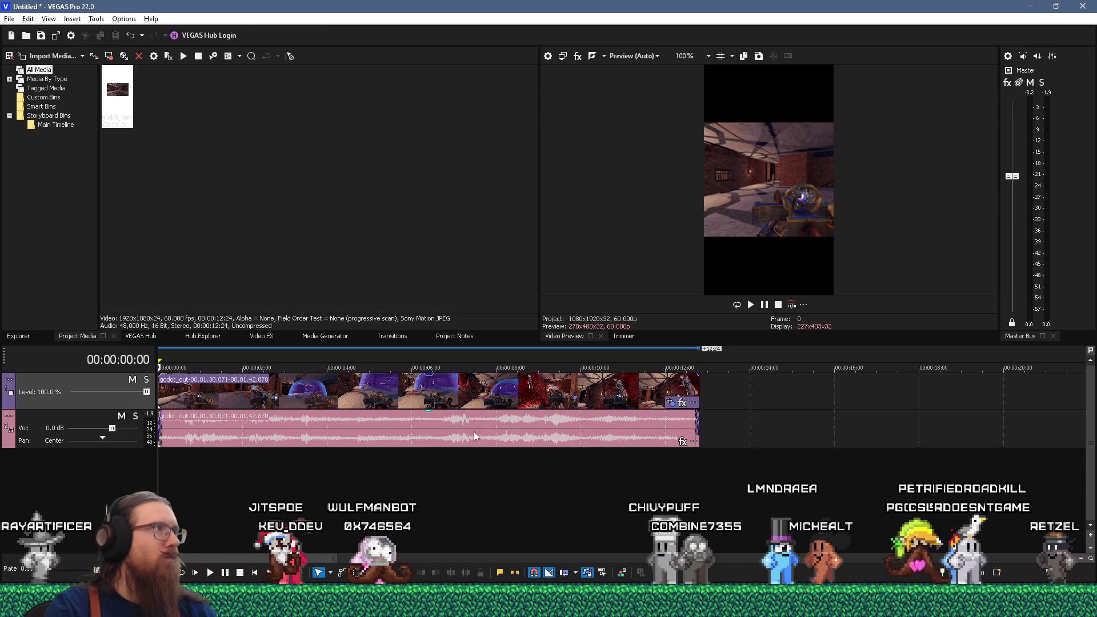
pyautogui.click(10, 19)
pyautogui.click(46, 102)
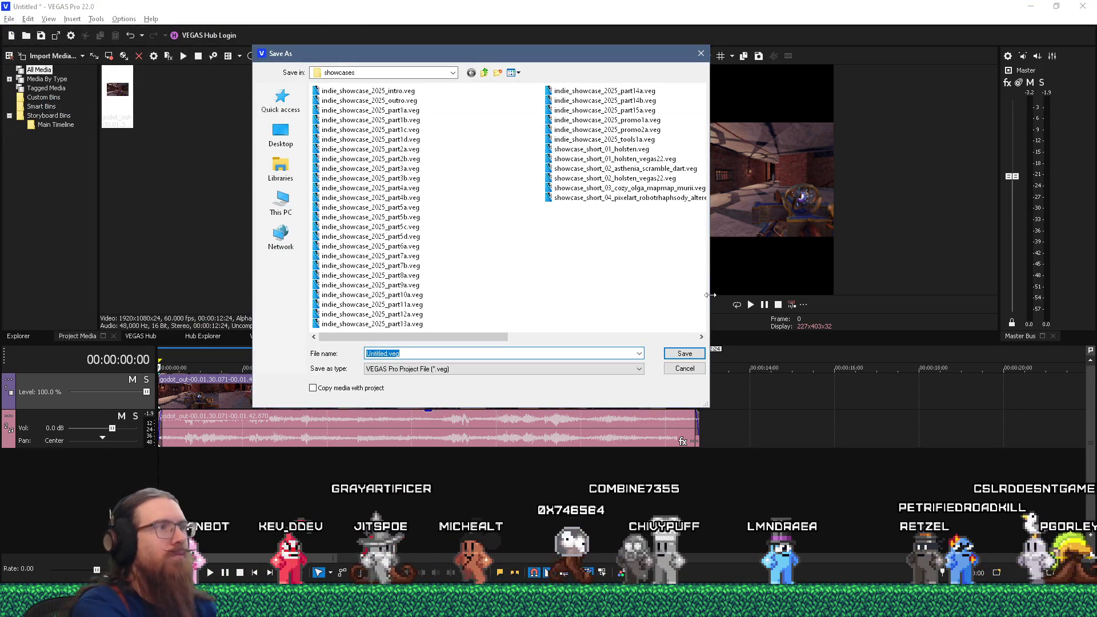
# - Save the project as 'kook tiktok time vampire never gets old' in the Video Projects kook folder
pyautogui.write('e')
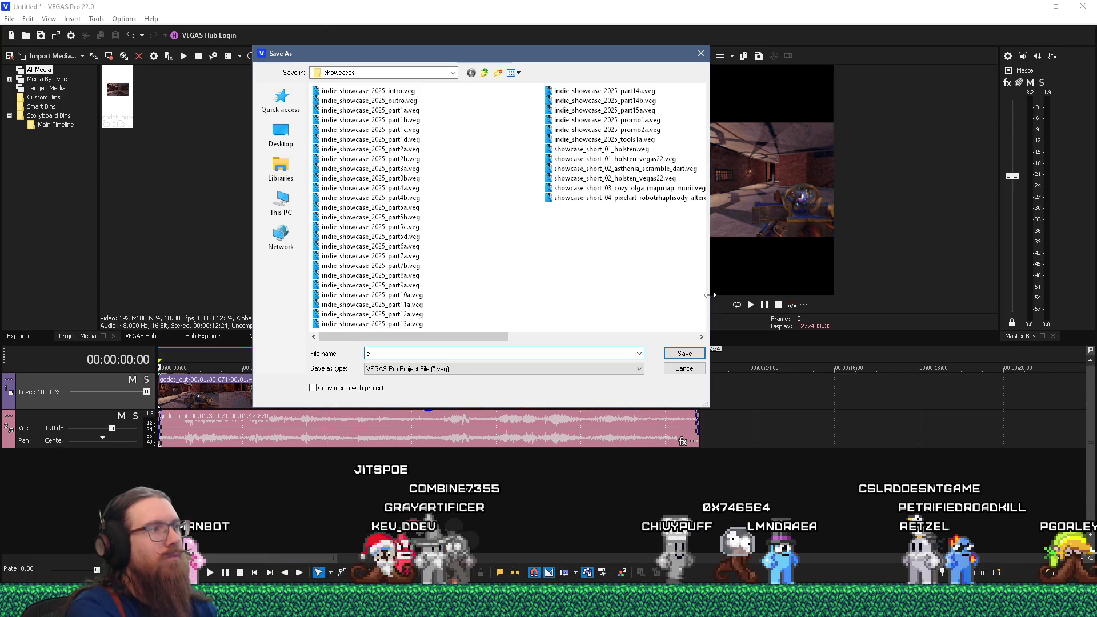
pyautogui.press('Return')
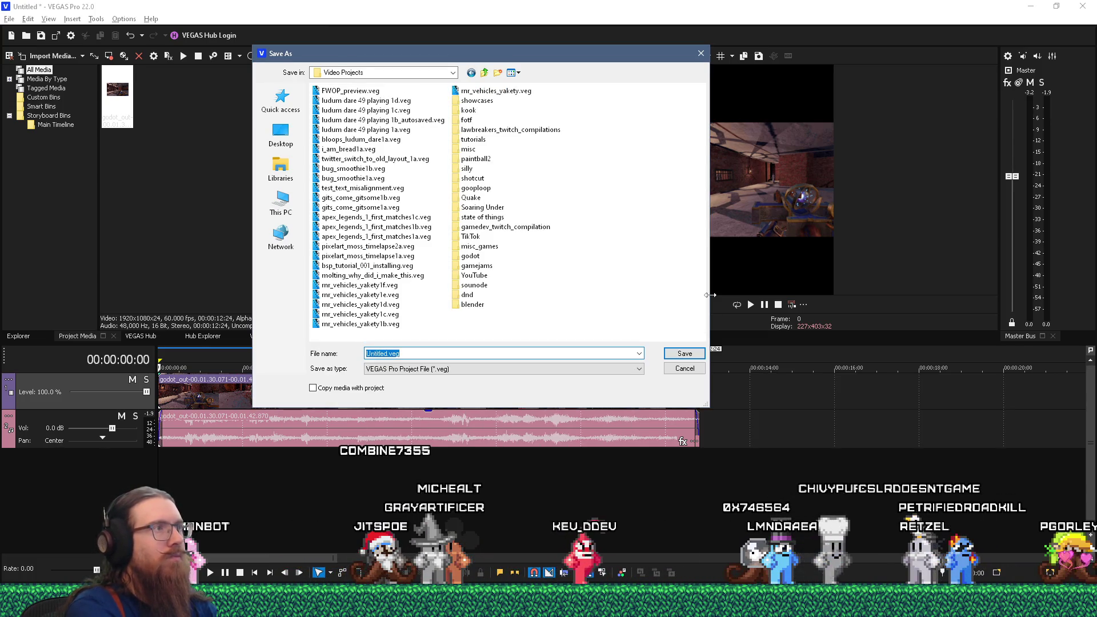
pyautogui.write('kook')
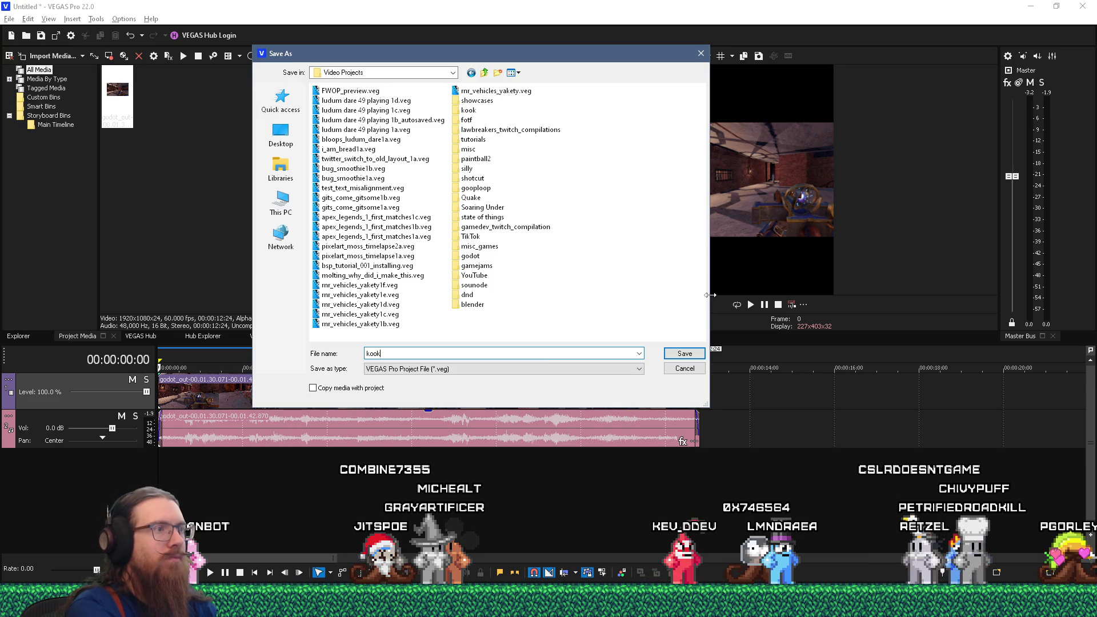
pyautogui.press('Return')
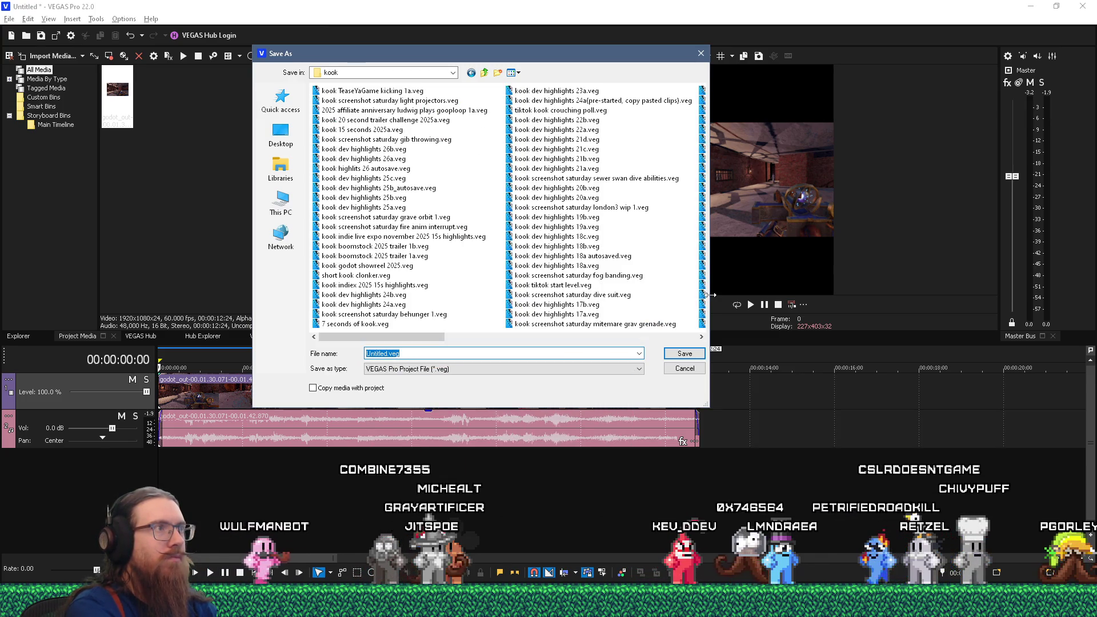
pyautogui.write('kook tiktok ')
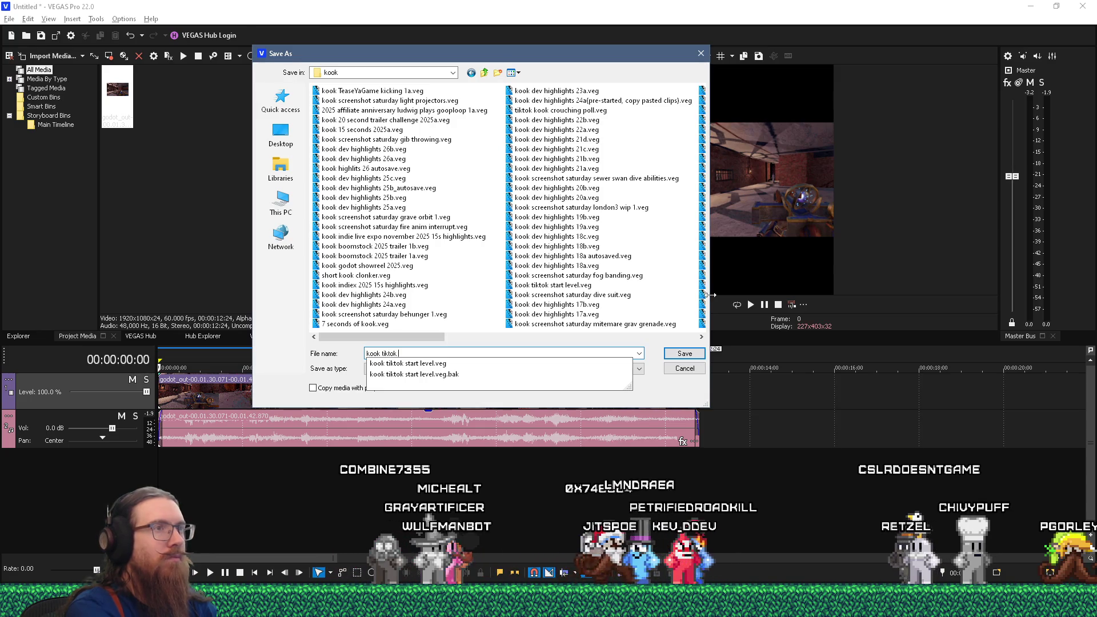
pyautogui.write('time vampire never gets old')
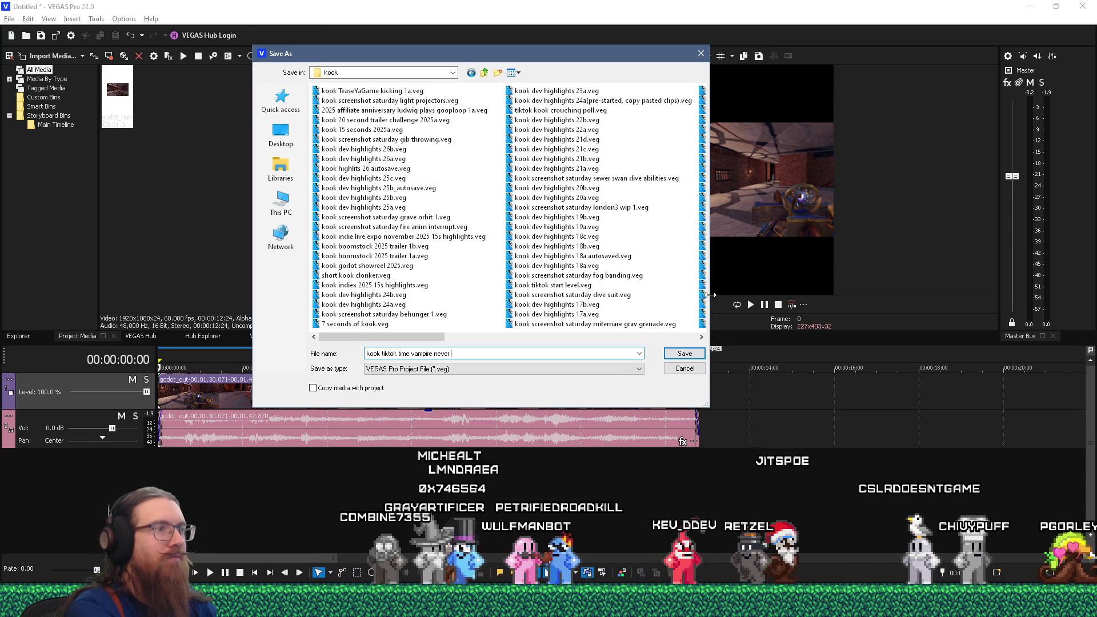
pyautogui.press('Return')
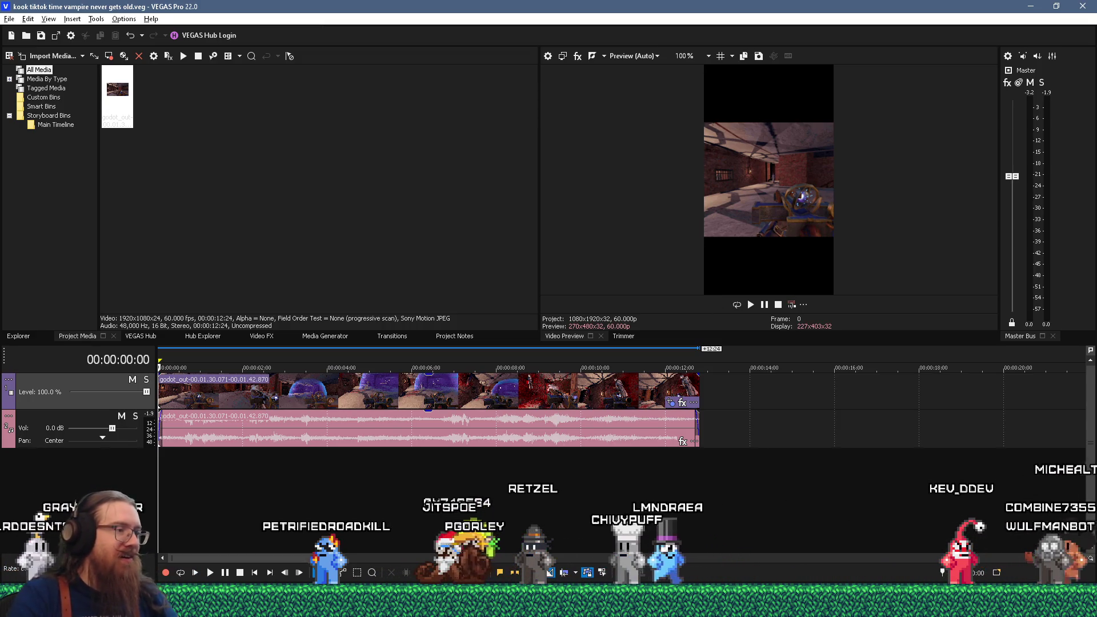
# - Switch to the Wavosaur window showing carolofthebells1f.wav
pyautogui.hotkey('alt', 'Tab')
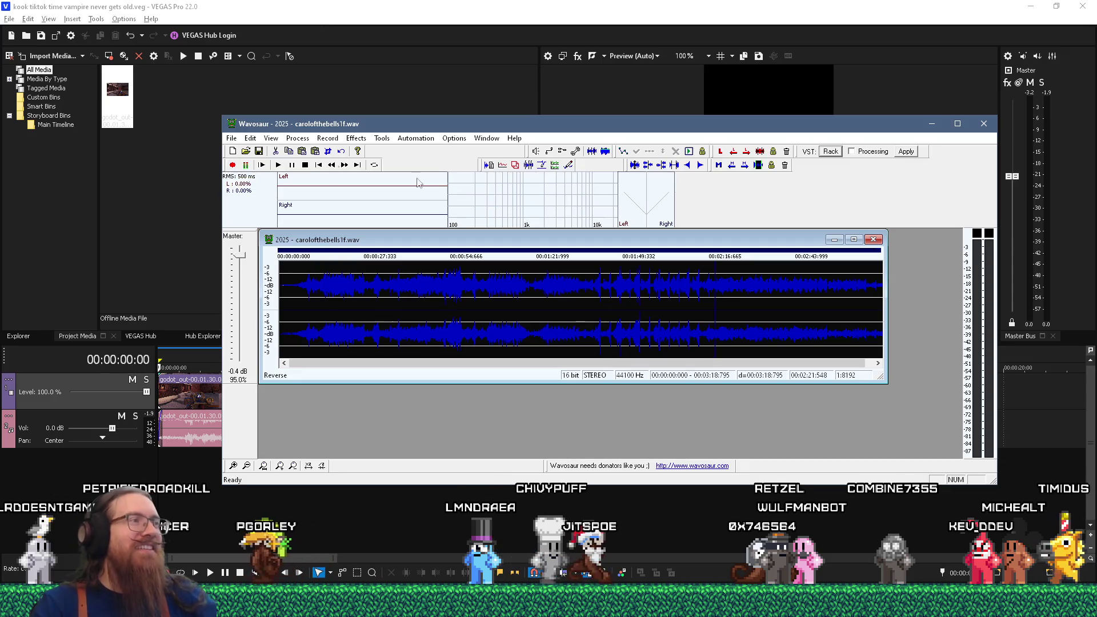
# - Nudge the Wavosaur window up and right, then bring VEGAS Pro back to the front
pyautogui.moveTo(611, 123); pyautogui.dragTo(630, 117)
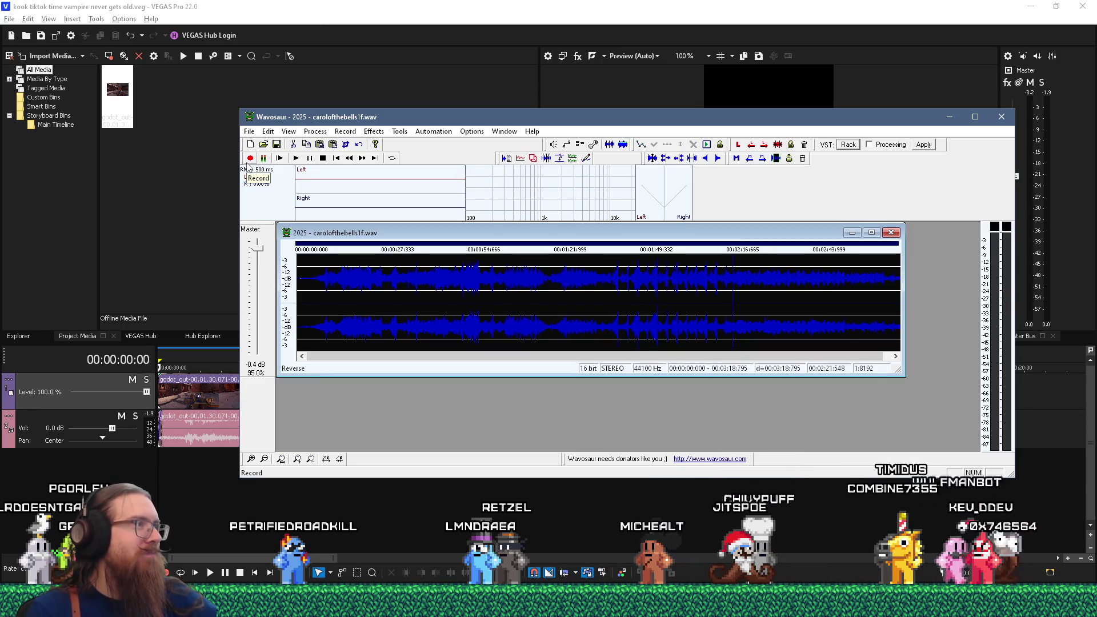
pyautogui.click(324, 18)
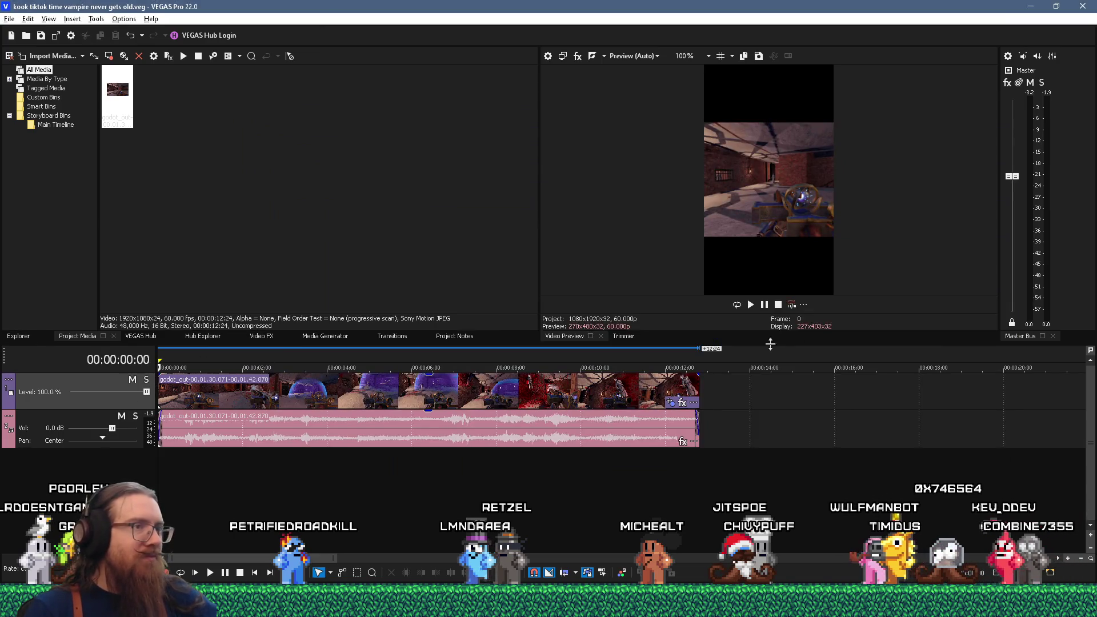
# - Play the clip from the transport bar and pause it at 00:00:05:22
pyautogui.click(752, 309)
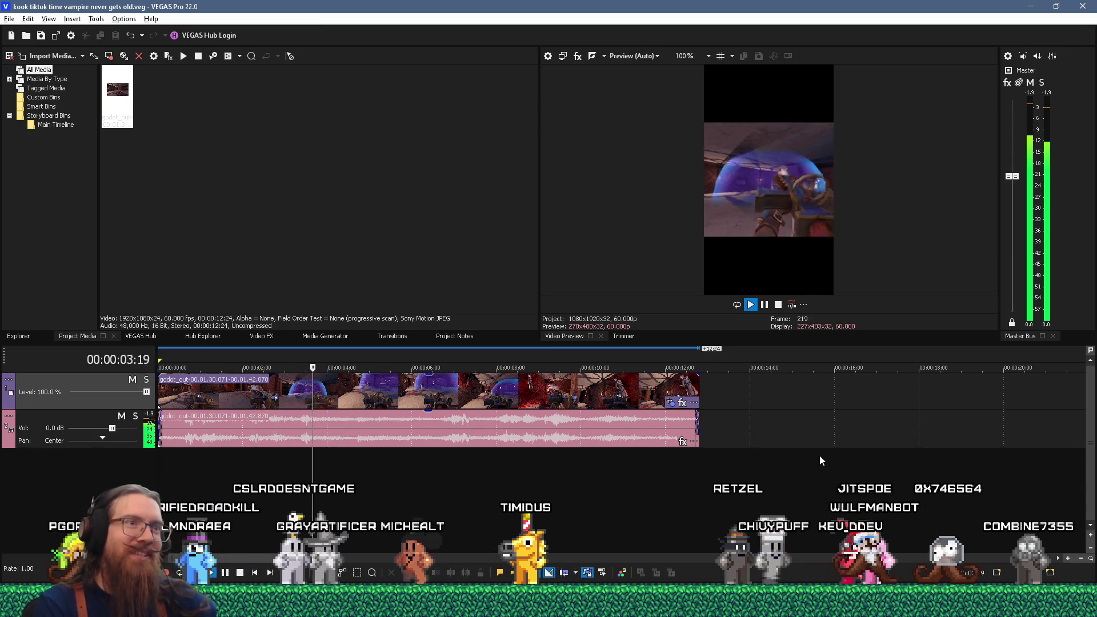
pyautogui.click(764, 306)
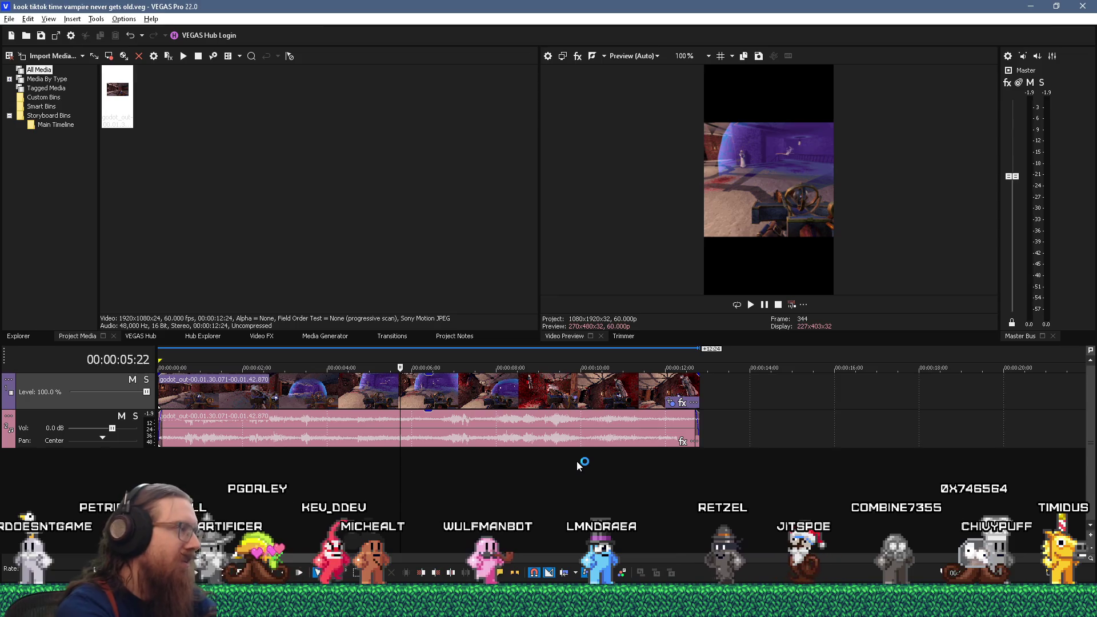
# - Launch Notepad through Win+R and bring its blank window in front of VEGAS Pro
pyautogui.press('super+r')
pyautogui.write('notepad')
pyautogui.press('Return')
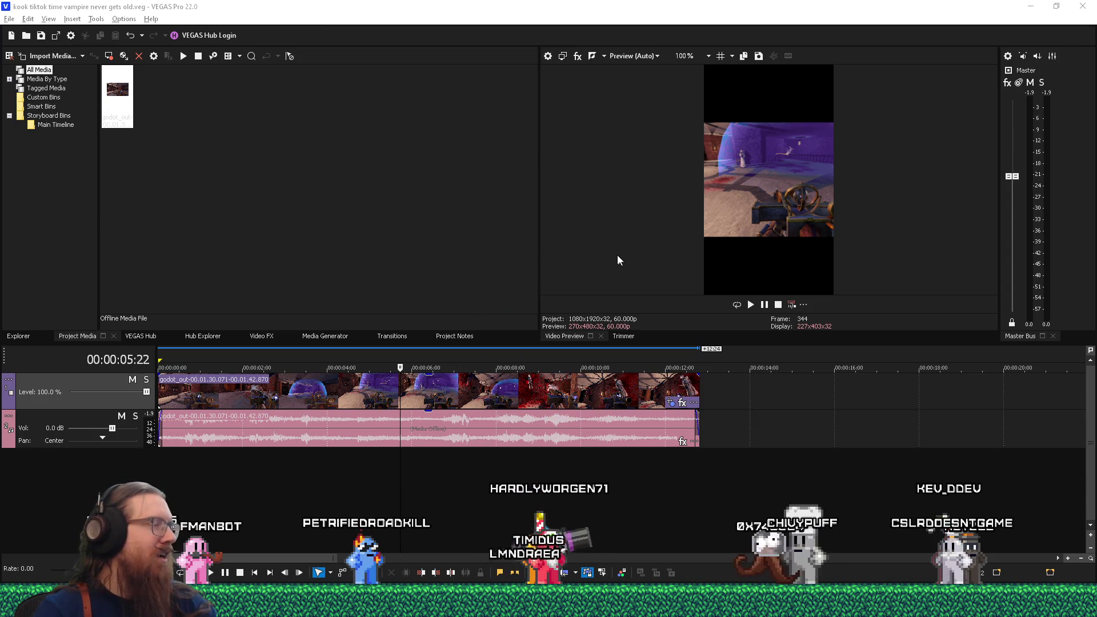
pyautogui.hotkey('alt', 'Tab')
pyautogui.press('Escape')
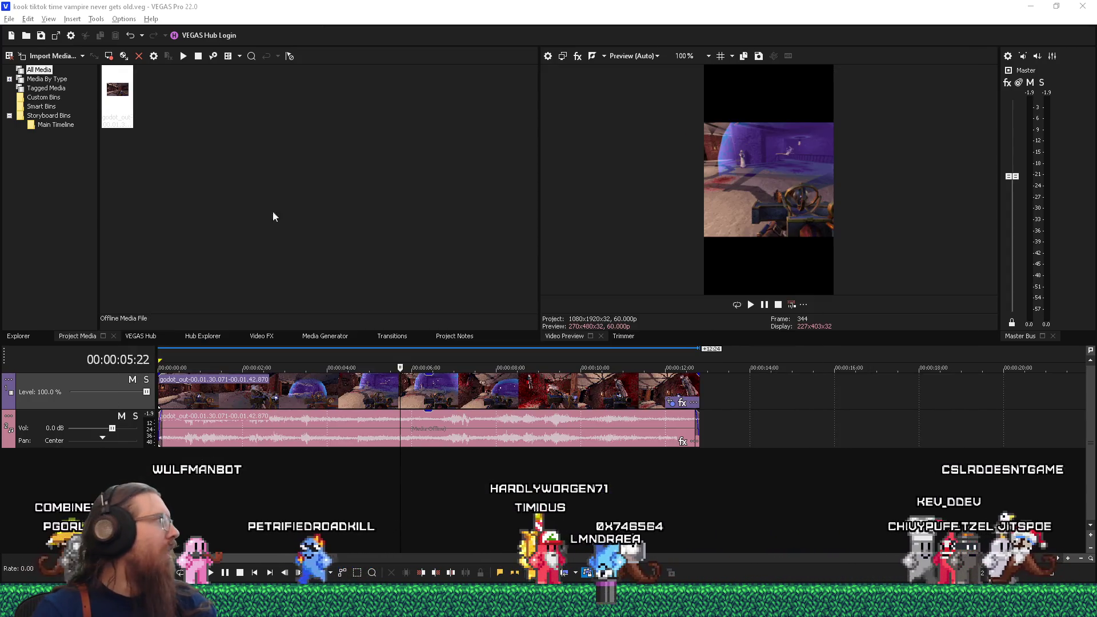
pyautogui.hotkey('alt', 'Tab')
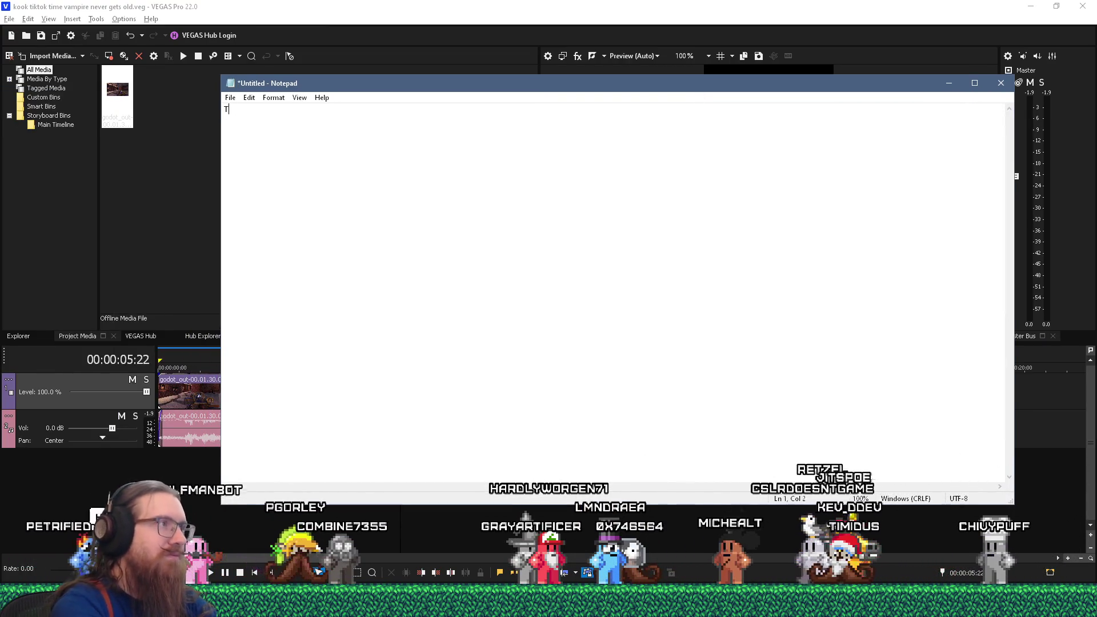
# - Type 'The time vampire lets you fire spikes to pin people against', then start deleting the ending
pyautogui.write('he time vampire le')
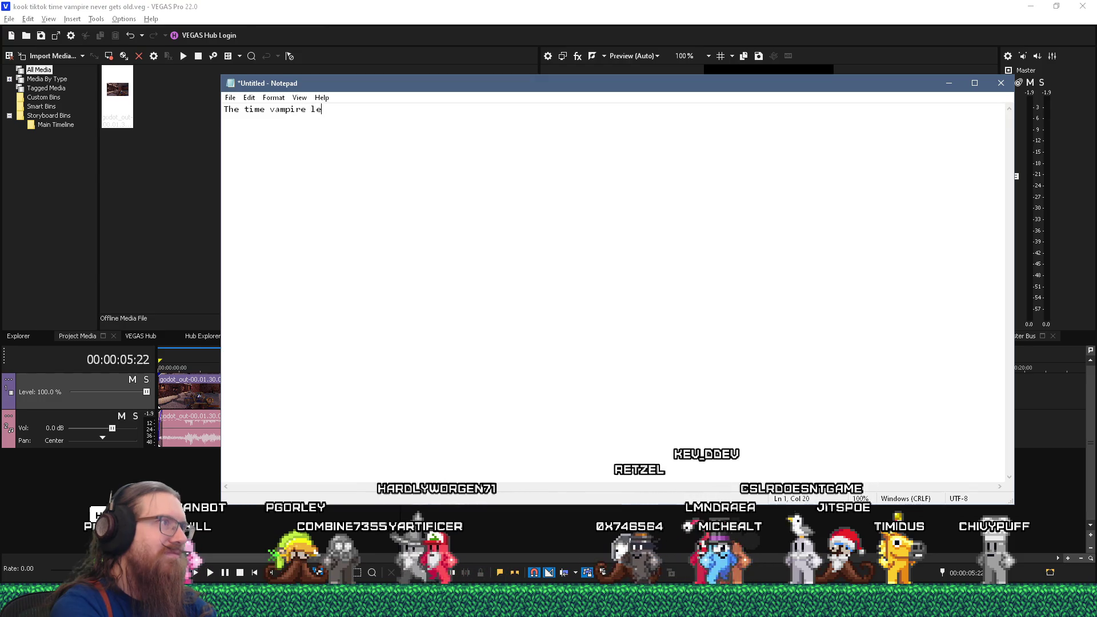
pyautogui.write('ts you f')
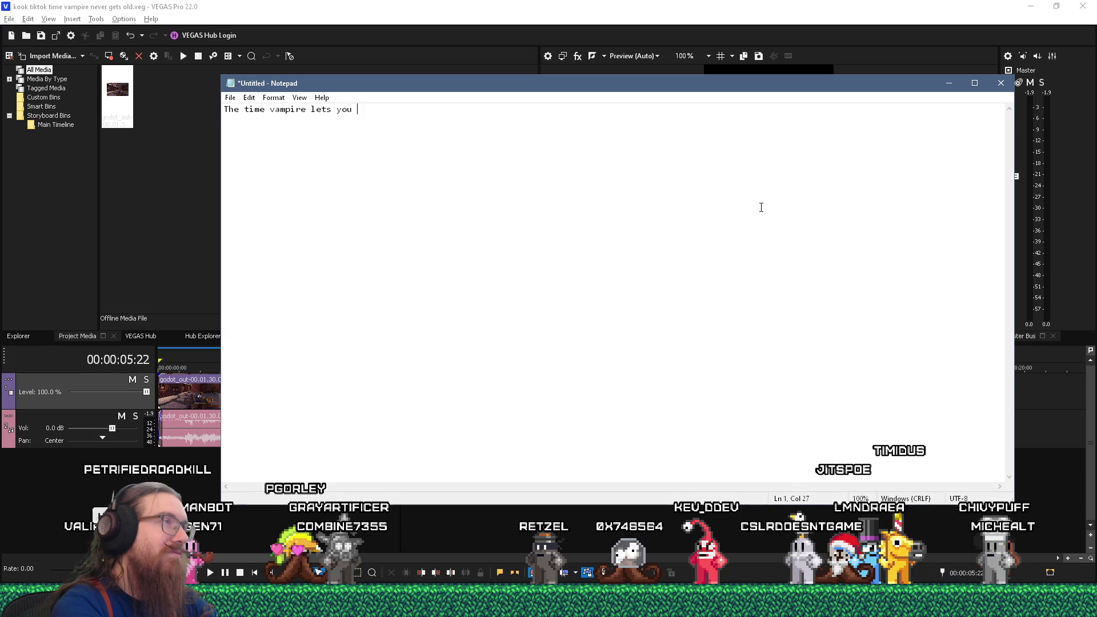
pyautogui.write('ire spikes to pin people a')
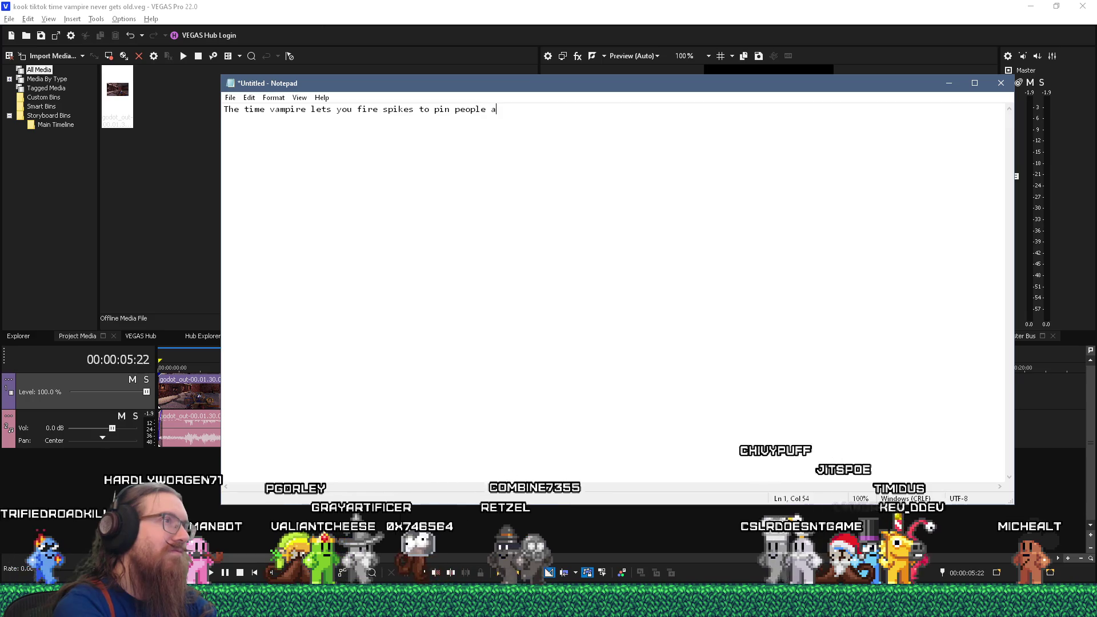
pyautogui.write('gainst')
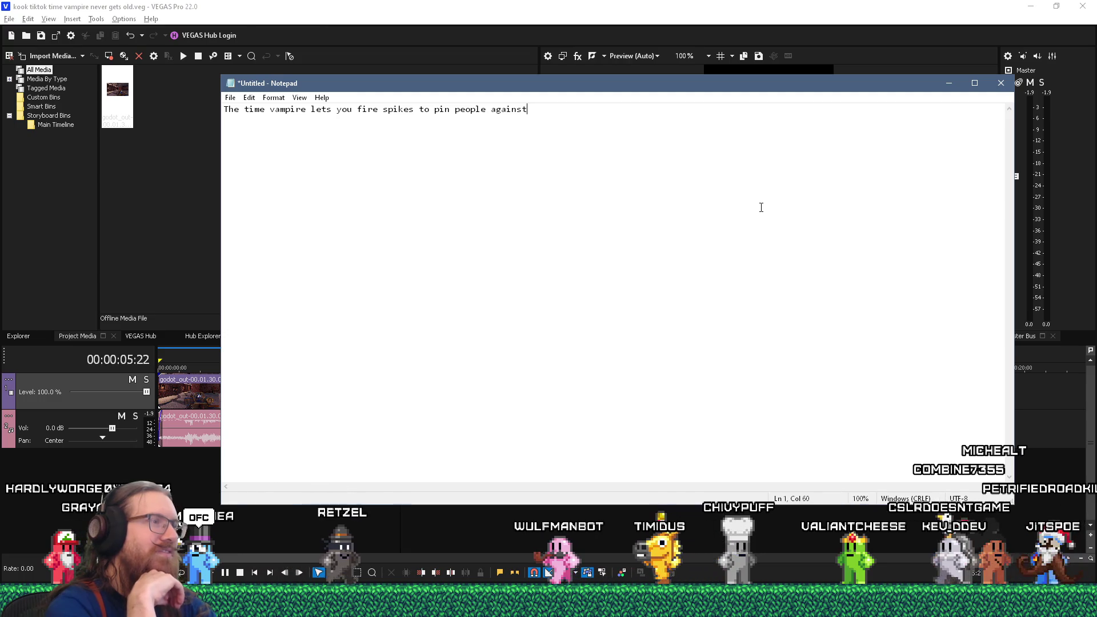
pyautogui.press('BackSpace')
pyautogui.press('BackSpace')
pyautogui.press('BackSpace')
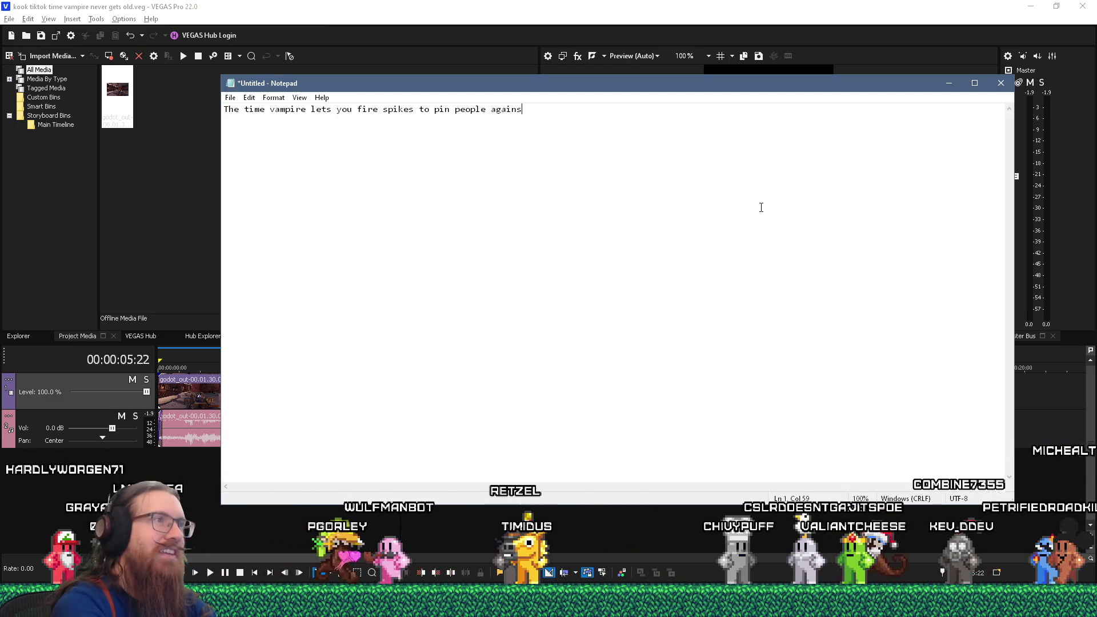
# - Finish the line with 'enemies against walls and can also create a bubble that slows down time.'
pyautogui.write('enemies again')
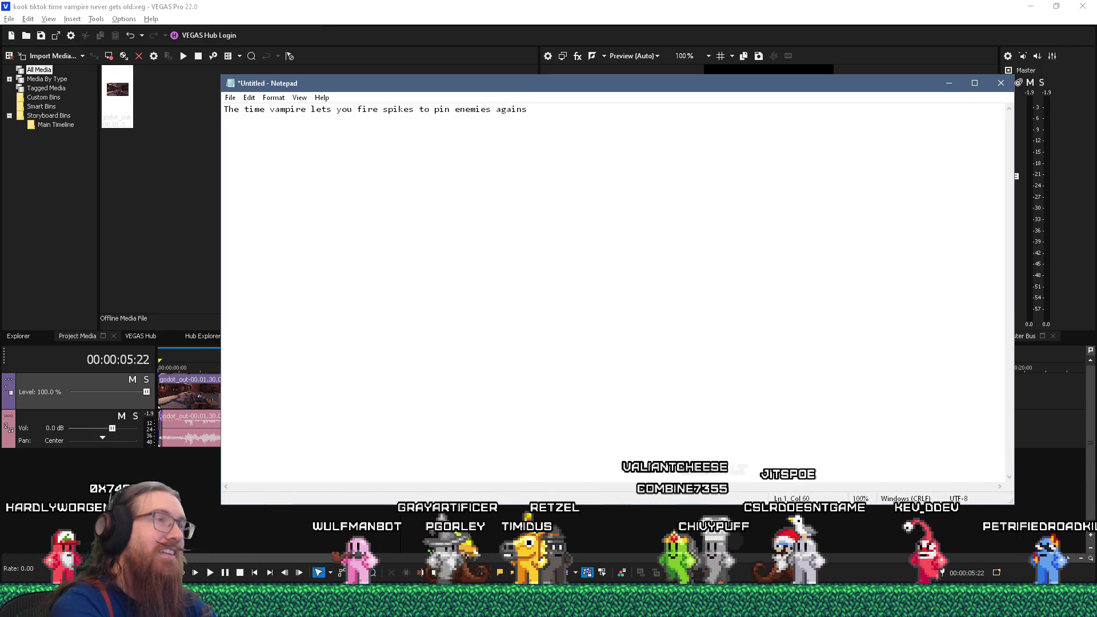
pyautogui.write('st walls ')
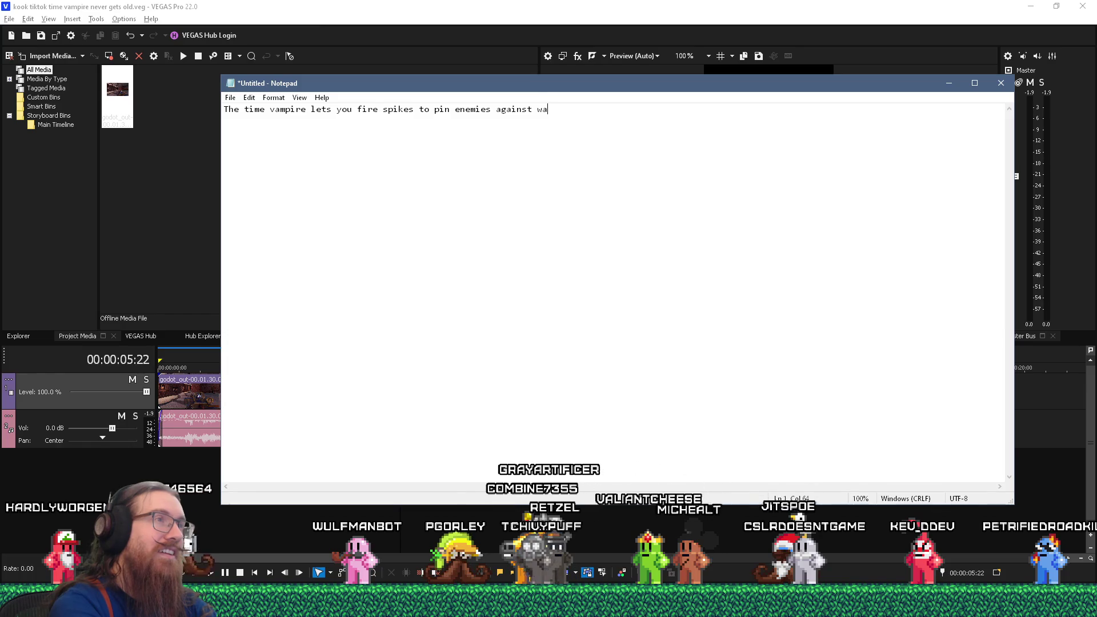
pyautogui.write('and can also')
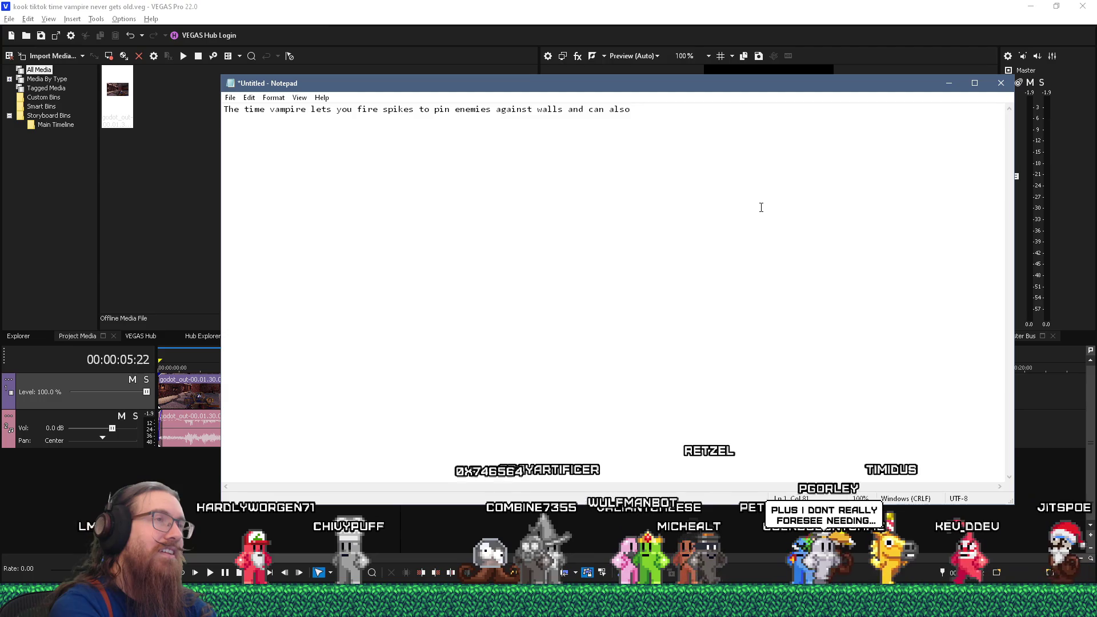
pyautogui.write(' create a bubble thats lo')
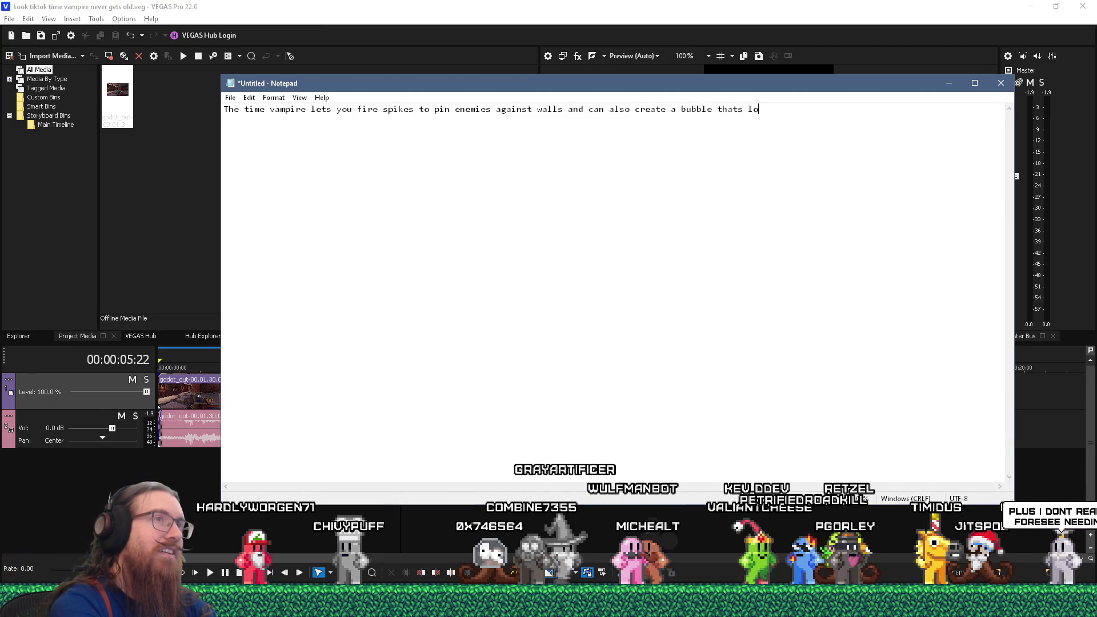
pyautogui.press('BackSpace')
pyautogui.press('BackSpace')
pyautogui.press('BackSpace')
pyautogui.write('slows down time')
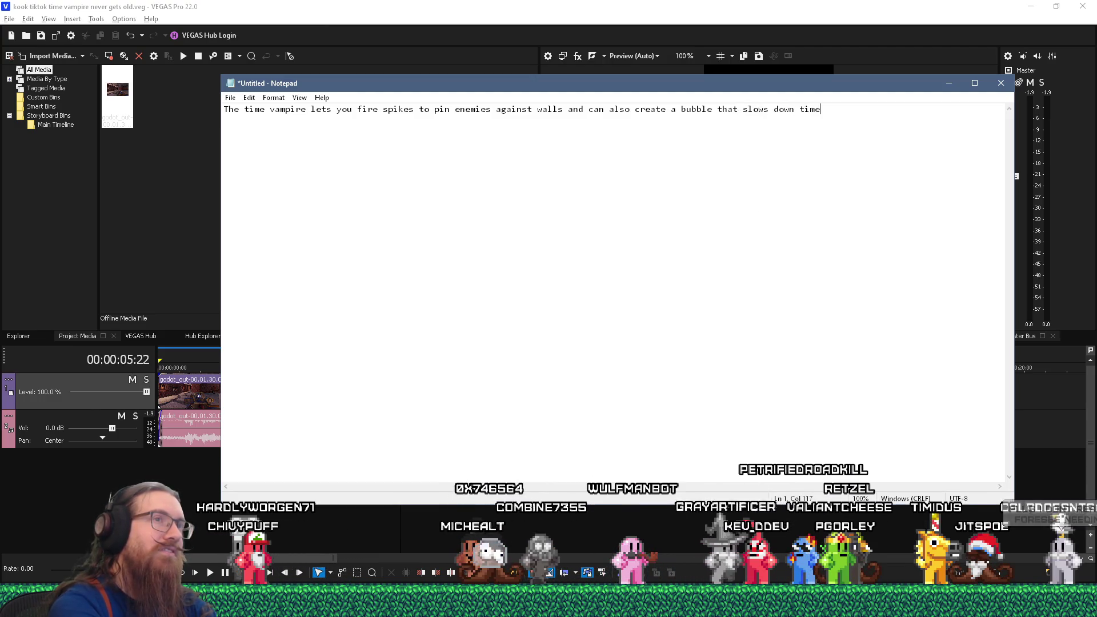
pyautogui.write('.')
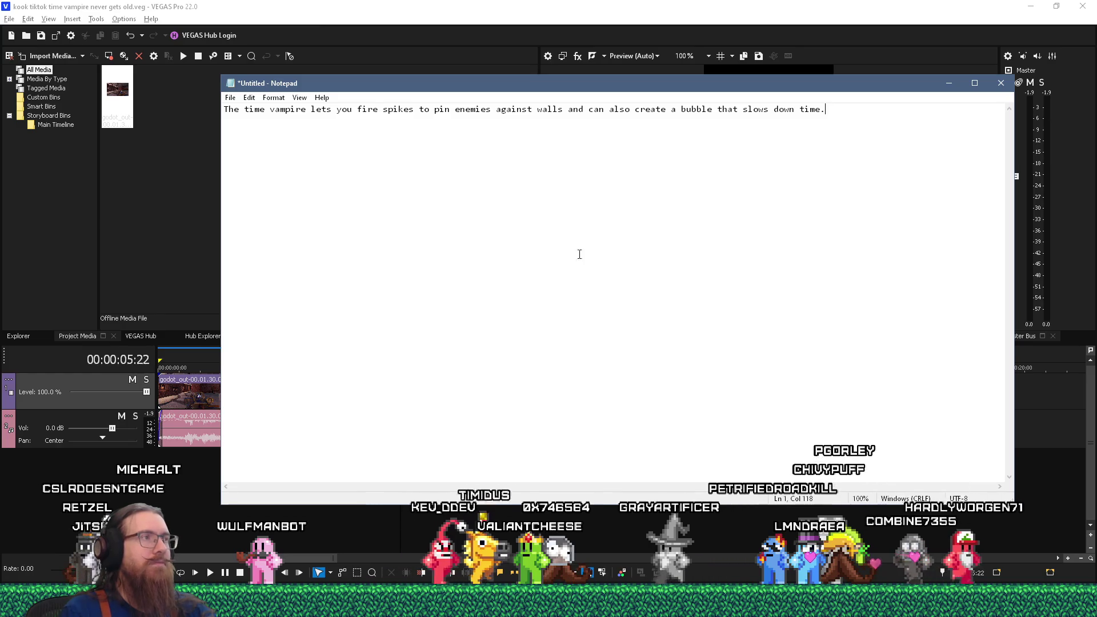
# - Bring Wavosaur, showing carolofthebells1f.wav, back in front of the Notepad script
pyautogui.hotkey('alt', 'Tab')
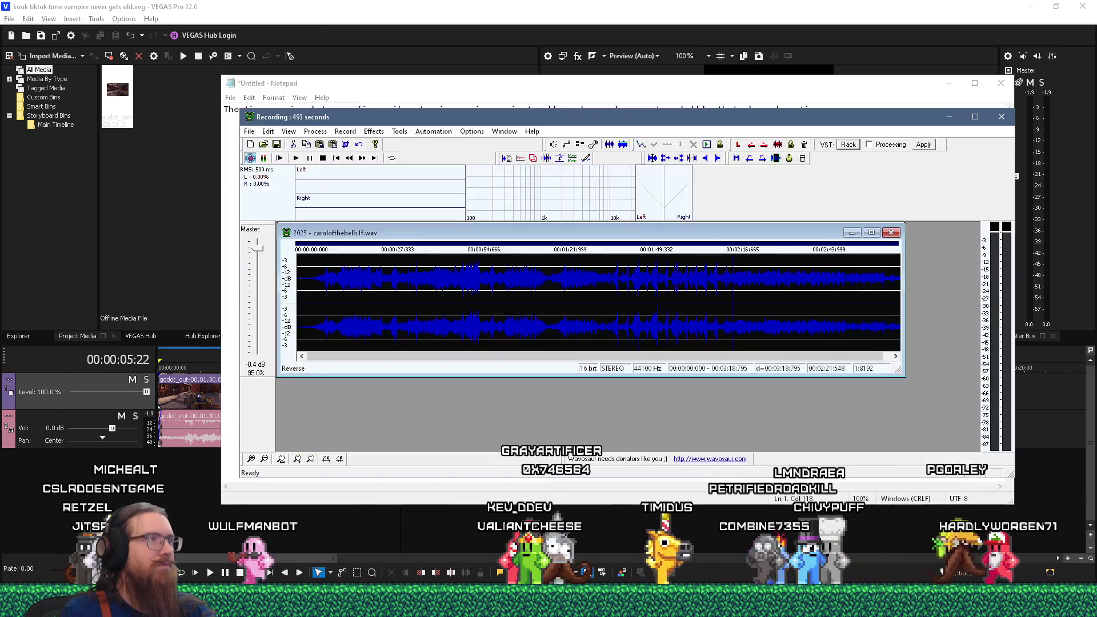
# - Close the earlier recorded take without saving and reposition Wavosaur beside the script
pyautogui.moveTo(343, 117); pyautogui.dragTo(274, 260)
pyautogui.click(182, 302)
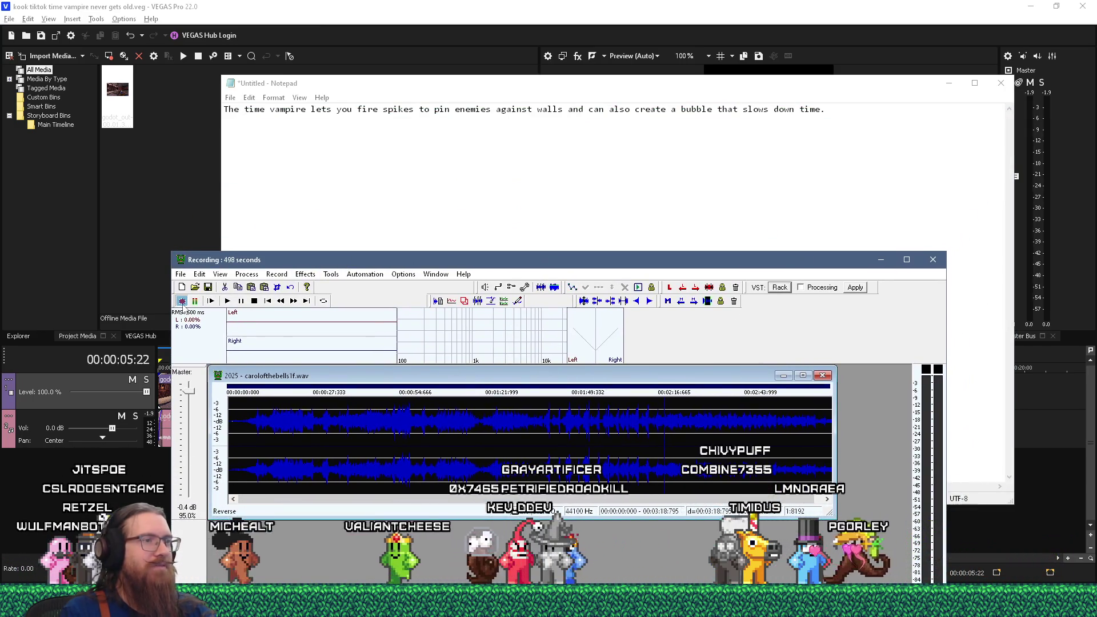
pyautogui.click(838, 391)
pyautogui.click(562, 465)
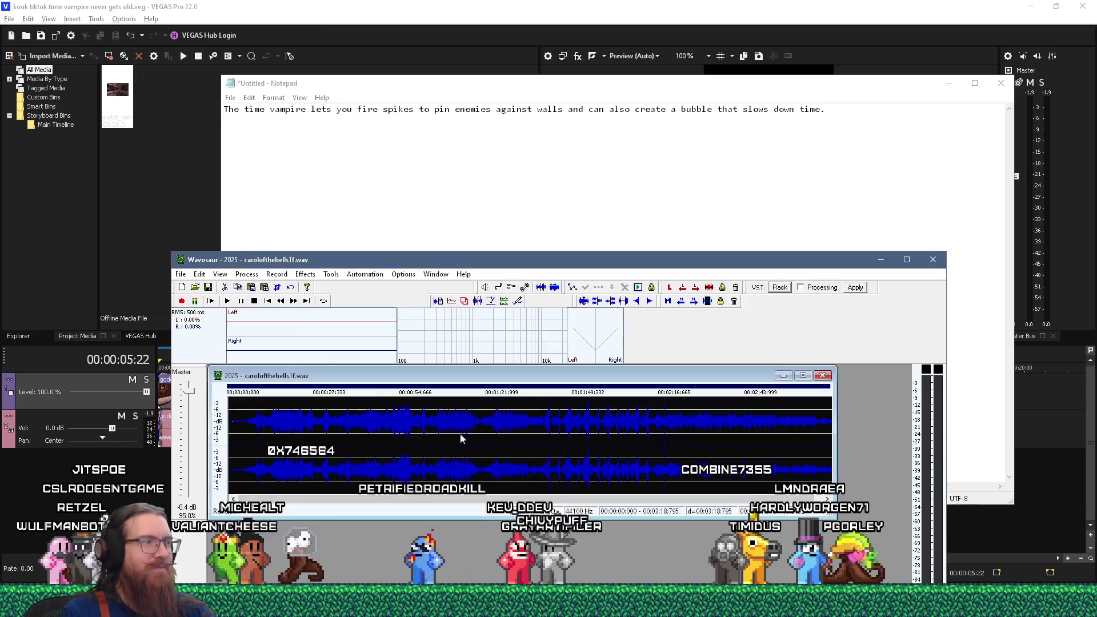
pyautogui.moveTo(307, 262); pyautogui.dragTo(263, 197)
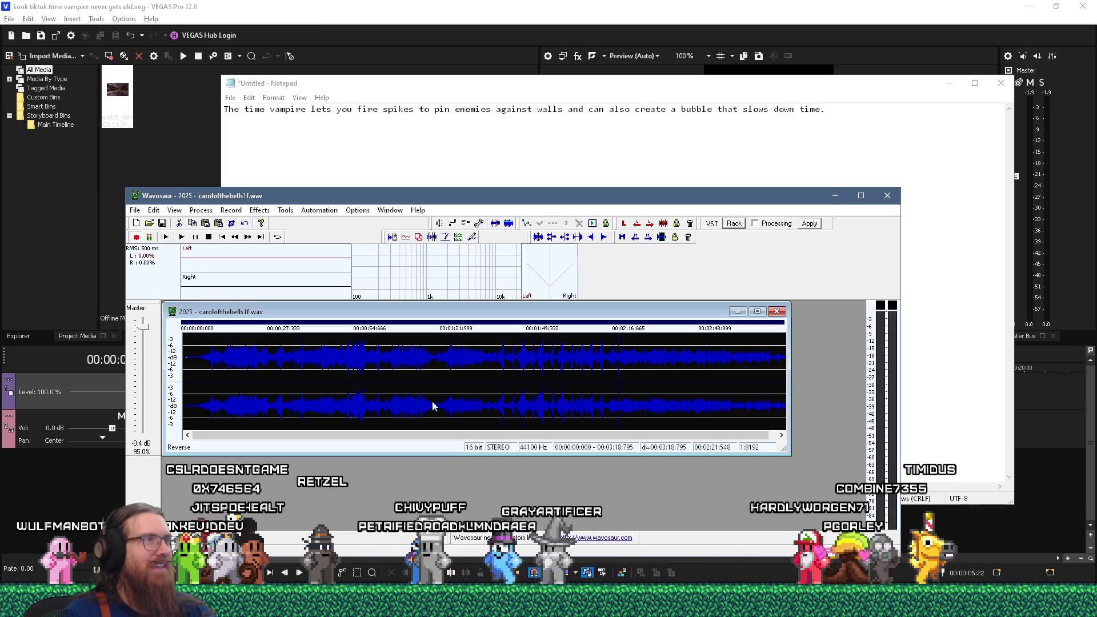
# - Record the voiceover line as a new take, convert it to mono (left only) and boost it 6 dB
pyautogui.press('r')
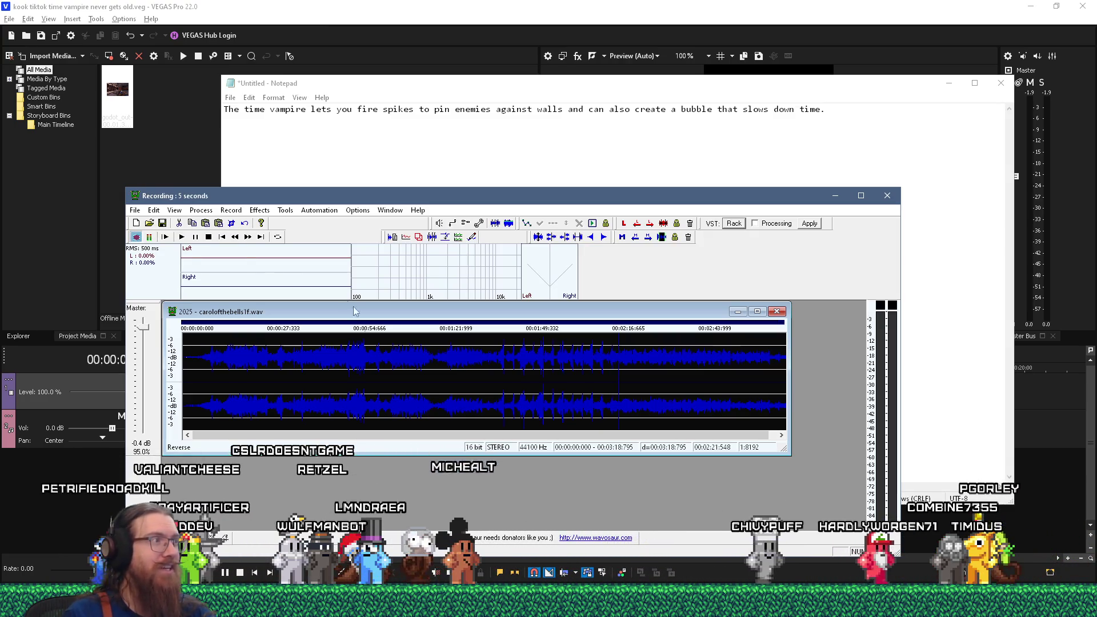
pyautogui.click(136, 236)
pyautogui.click(202, 210)
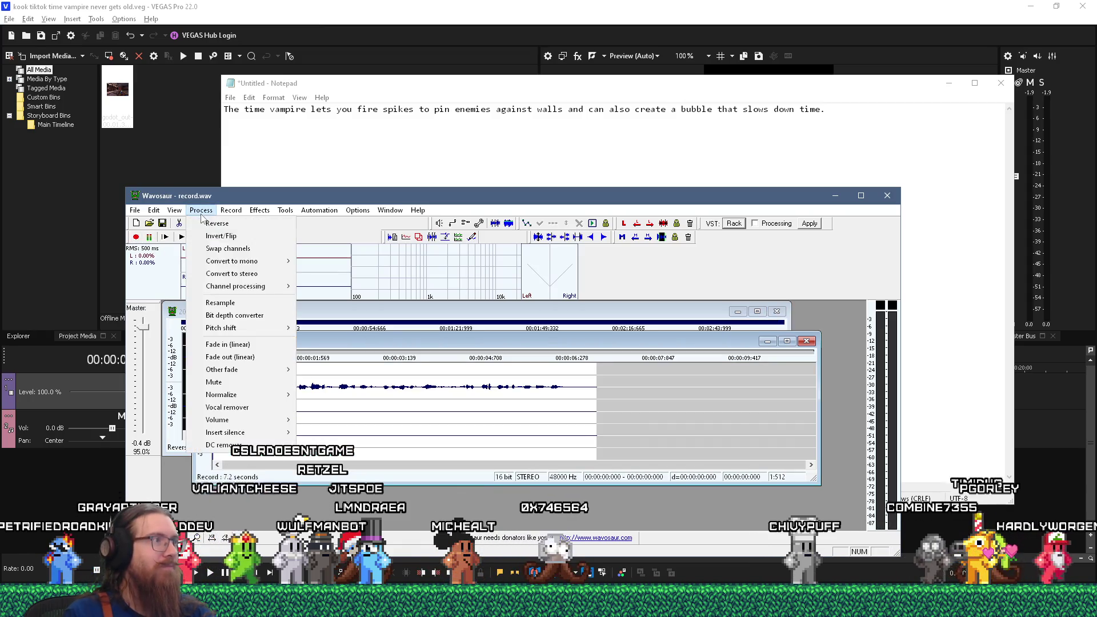
pyautogui.moveTo(253, 264)
pyautogui.click(334, 289)
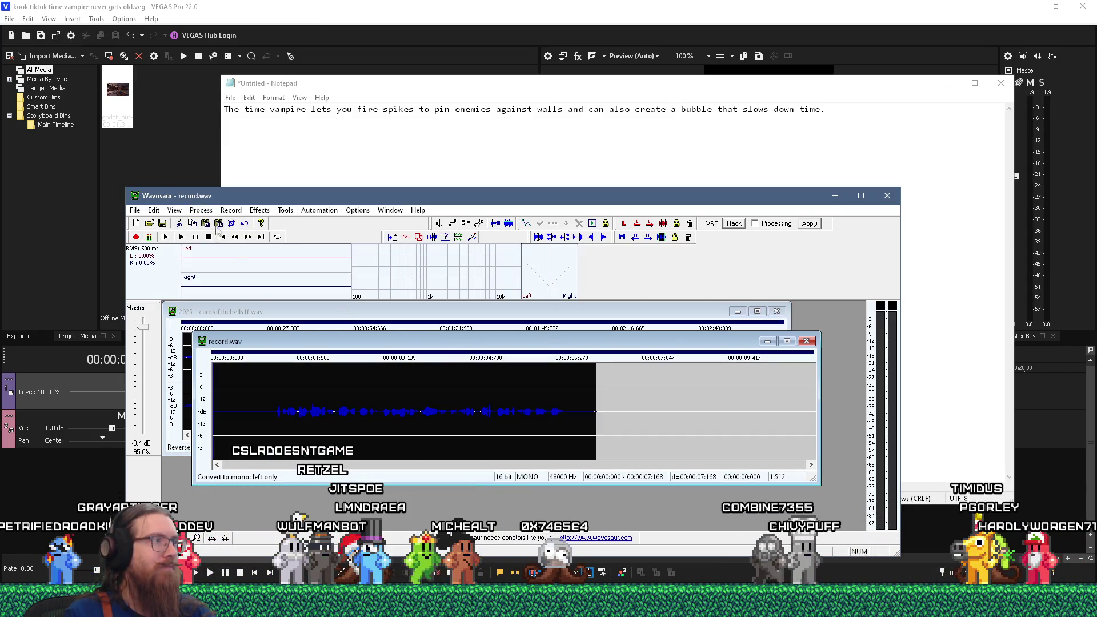
pyautogui.click(201, 210)
pyautogui.click(323, 421)
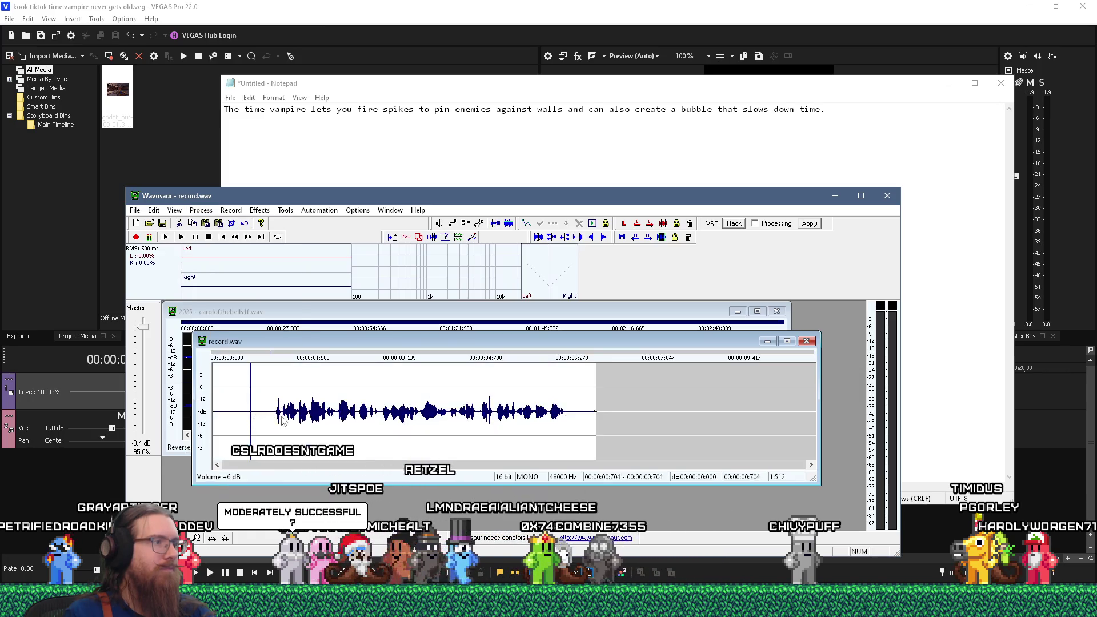
# - Delete the silent lead-in and tail of the take and fade in its start
pyautogui.press('Delete')
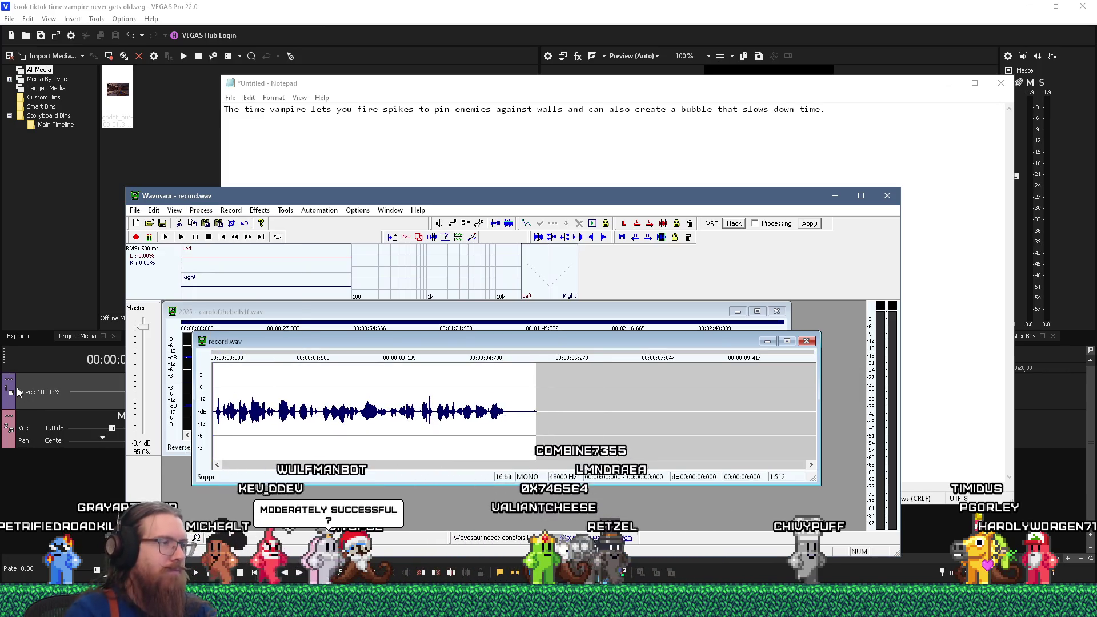
pyautogui.scroll(3, 343, 400)
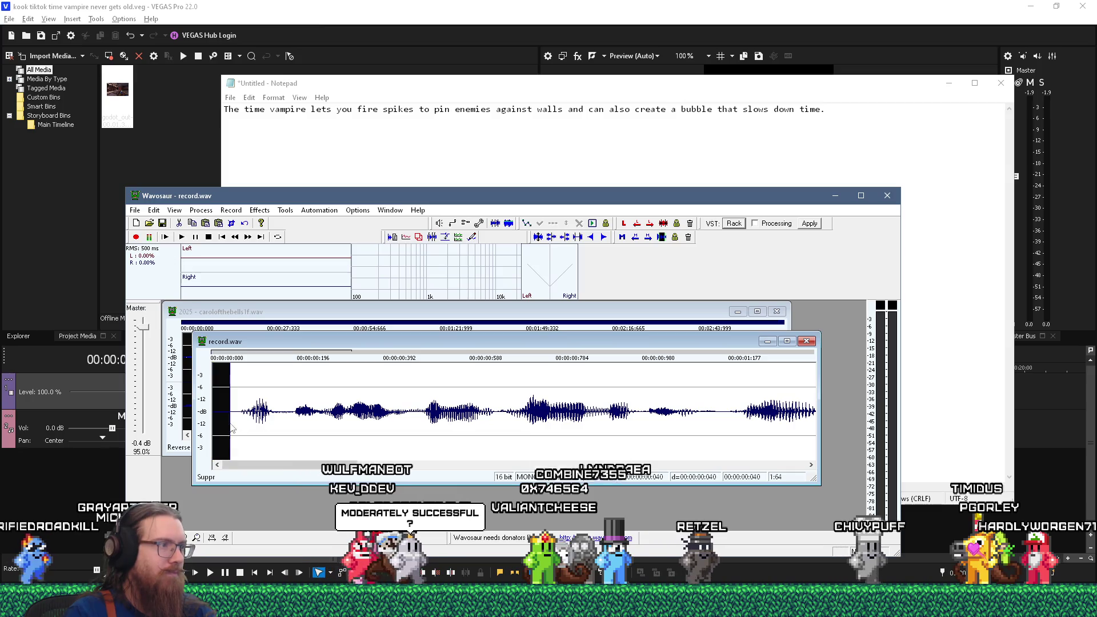
pyautogui.click(591, 238)
pyautogui.scroll(-3, 512, 424)
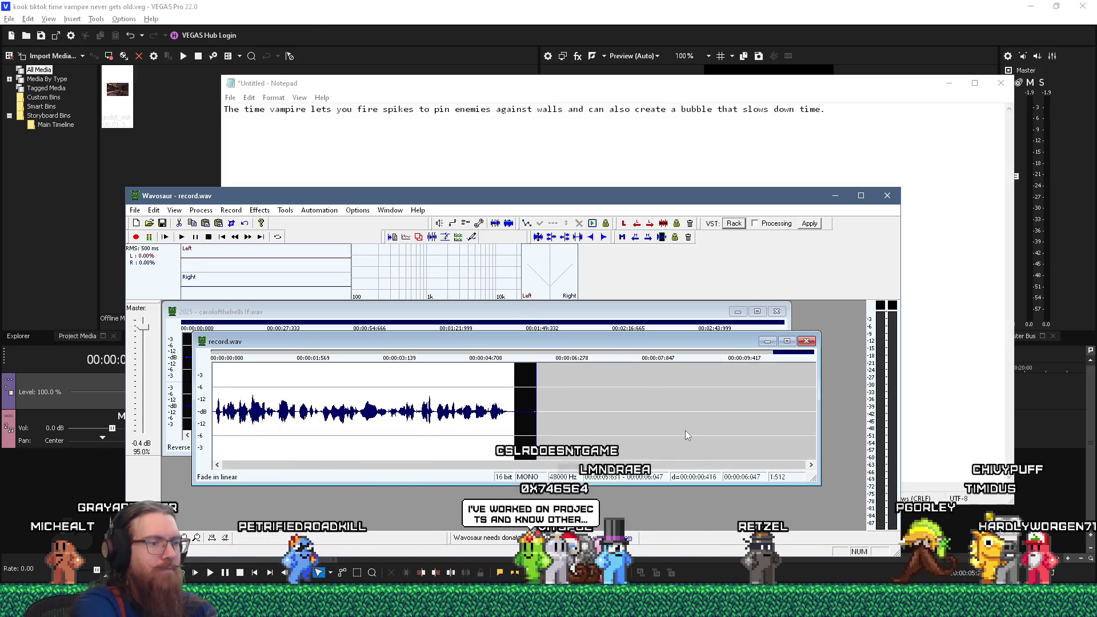
pyautogui.press('Delete')
pyautogui.scroll(2, 508, 441)
pyautogui.moveTo(508, 442); pyautogui.dragTo(597, 259)
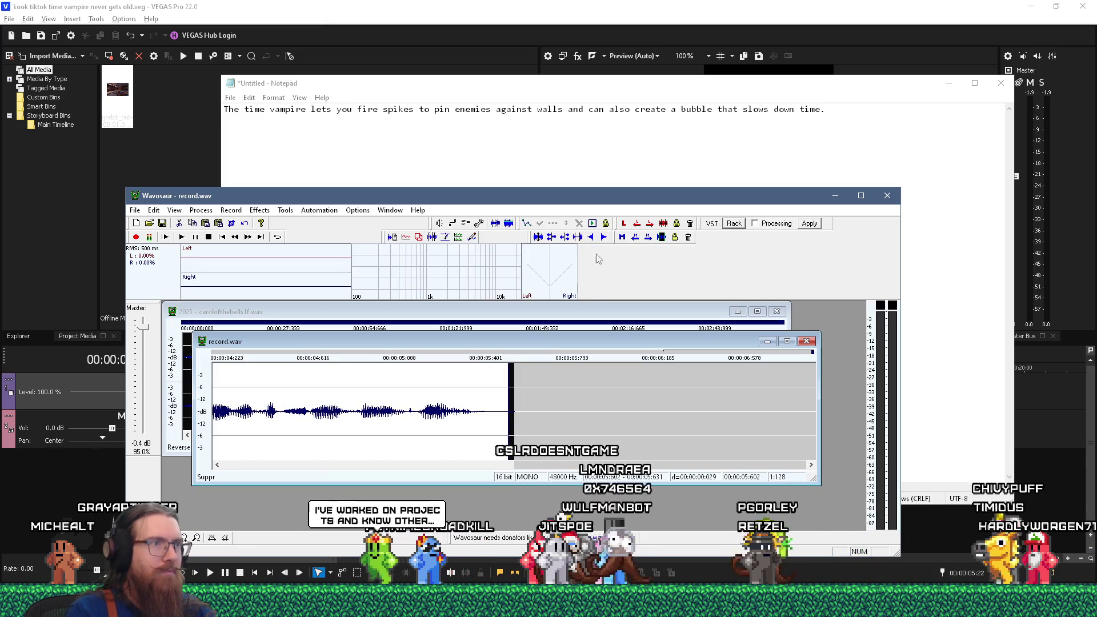
pyautogui.hotkey('ctrl', 's')
# - Save the take as time vampire intro.wav in a new kook tiktok time vampire never get old folder under e:\video-raw\kook
pyautogui.write('e:\\video-raw\\kook\\')
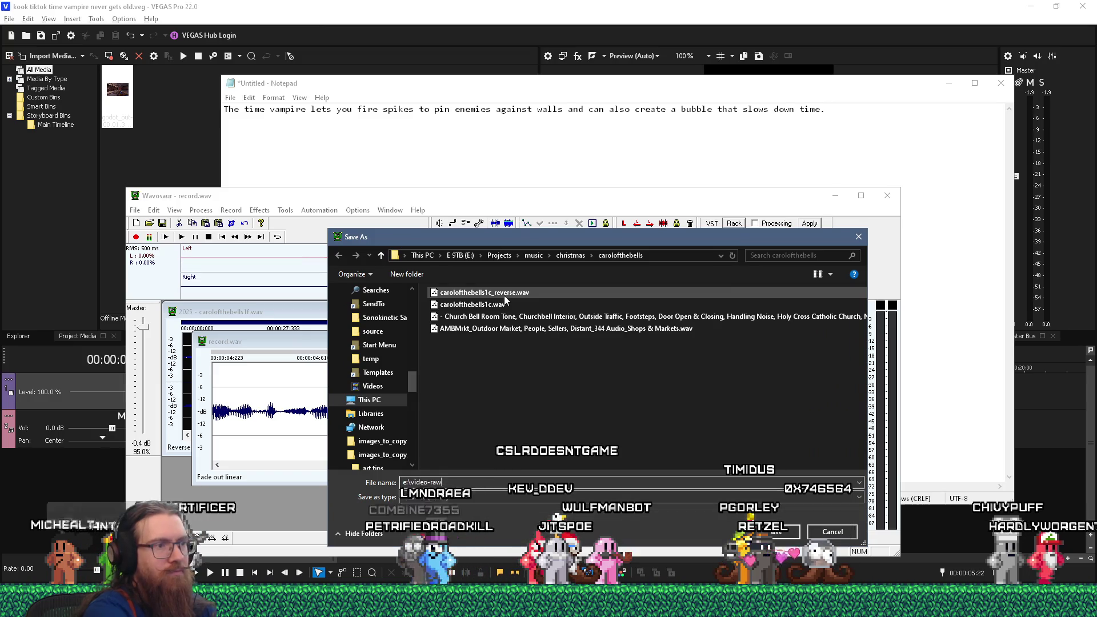
pyautogui.press('Return')
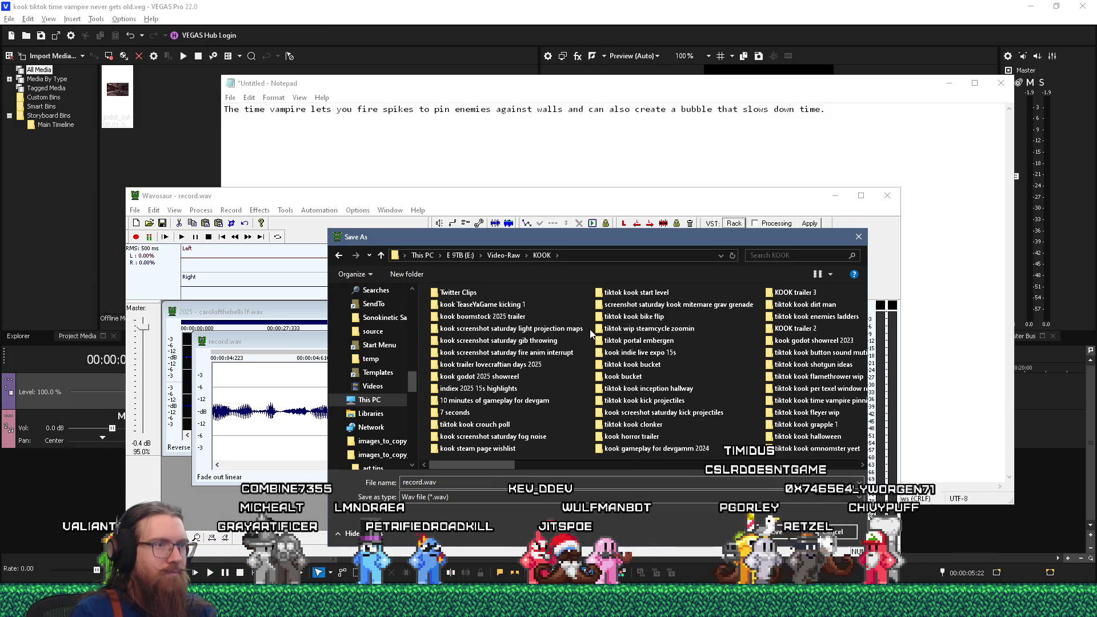
pyautogui.rightClick(593, 330)
pyautogui.moveTo(631, 539)
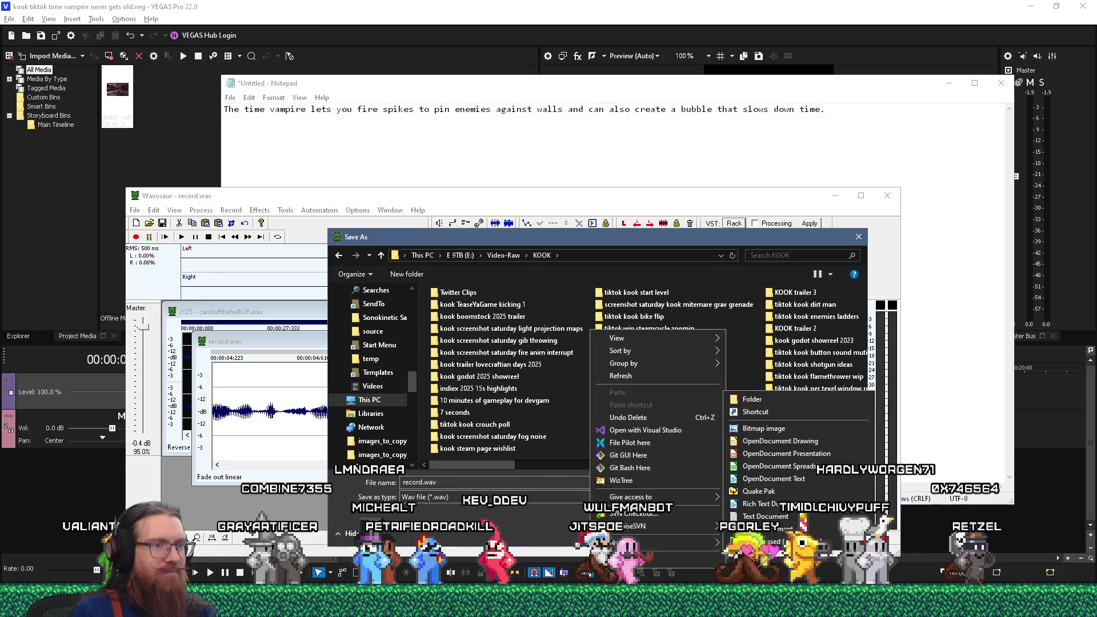
pyautogui.click(801, 413)
pyautogui.write('kook ')
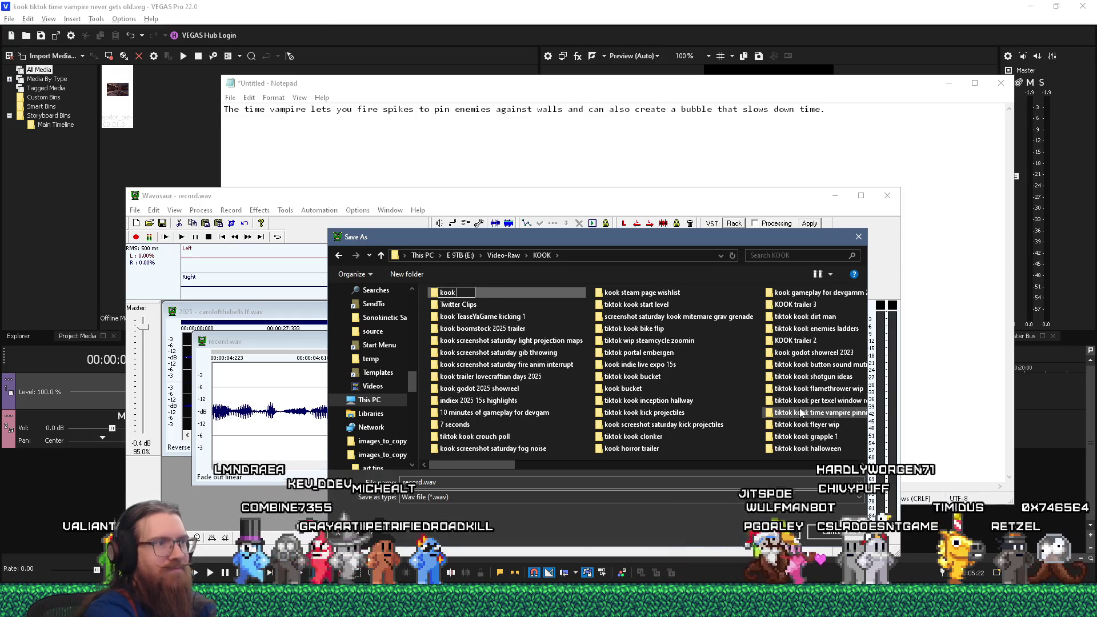
pyautogui.write('ok time vampi')
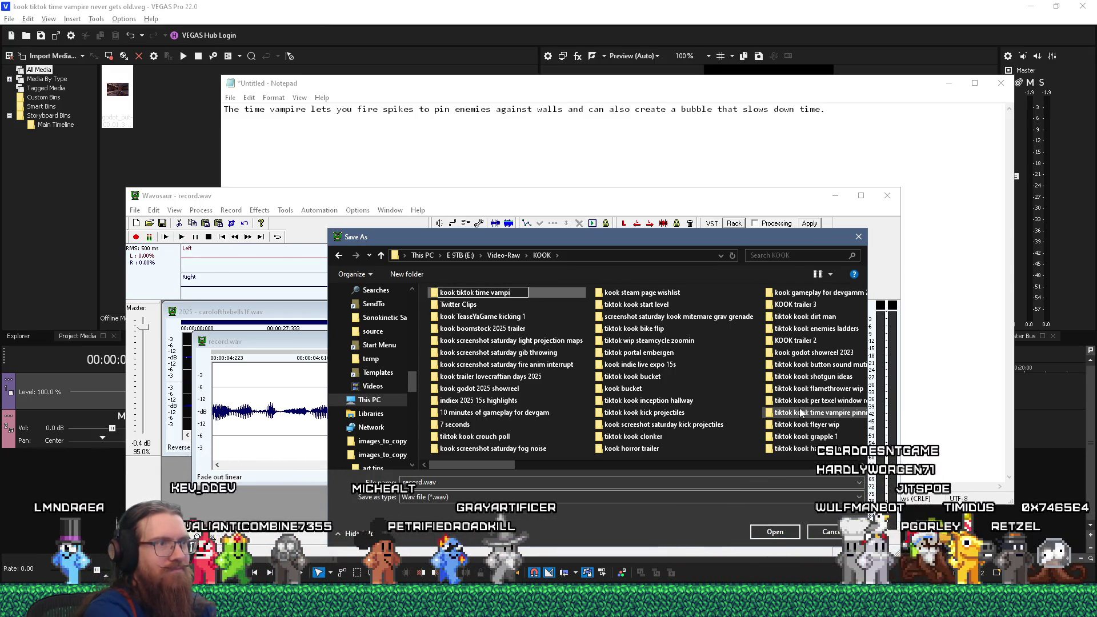
pyautogui.write('never get ol')
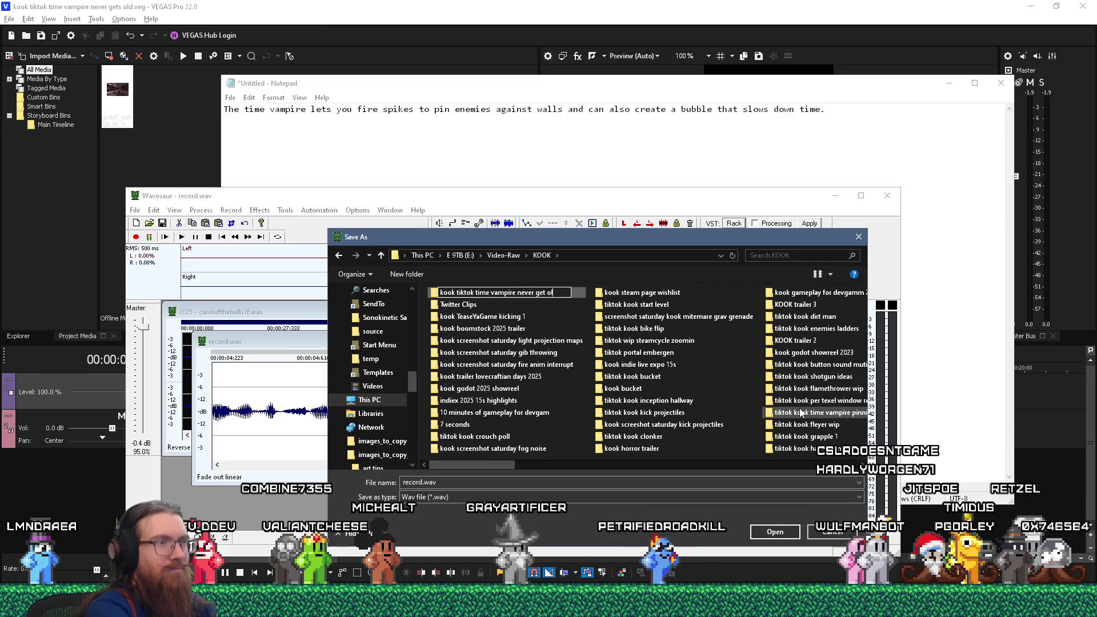
pyautogui.press('Return')
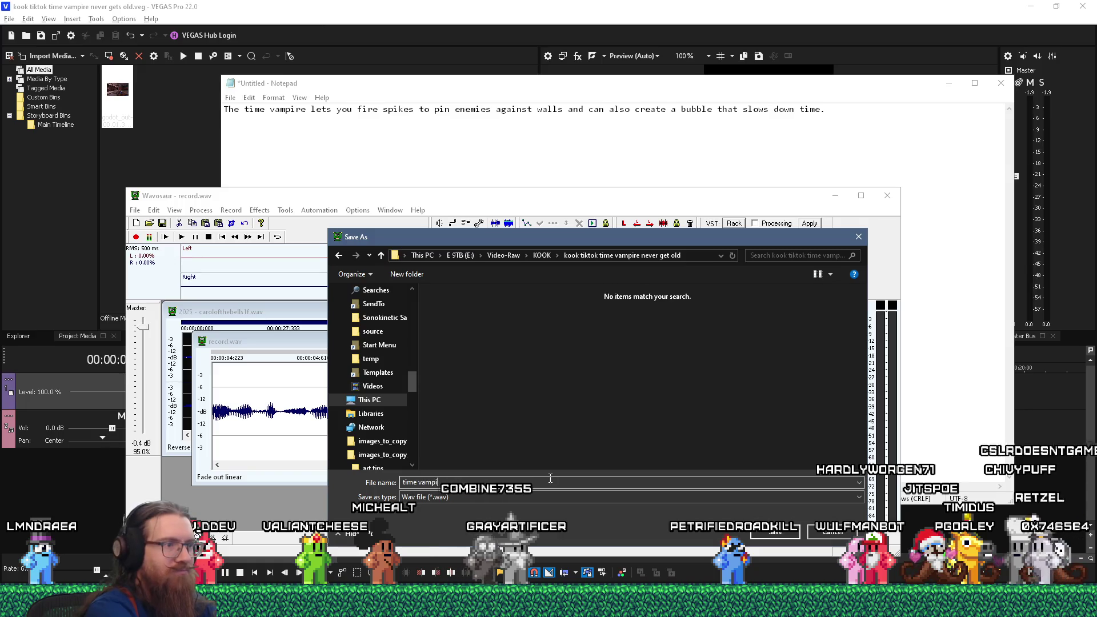
pyautogui.press('Return')
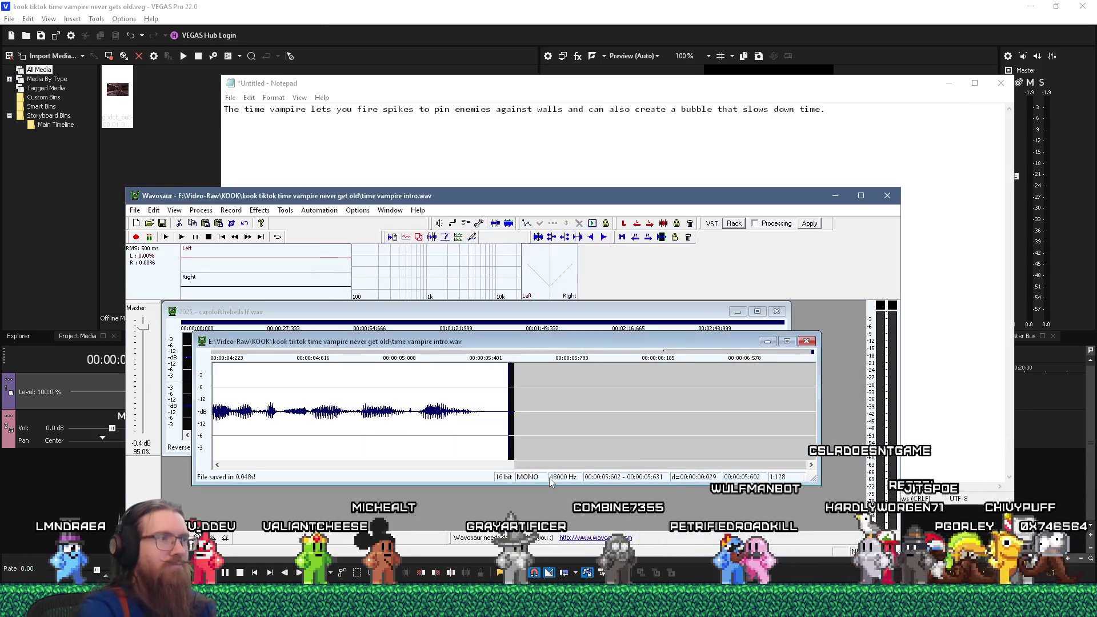
# - Open e:\video-raw\kook and the time vampire clip folder, then drag time vampire intro.wav to the timeline
pyautogui.press('super+r')
pyautogui.write('e:\\video-')
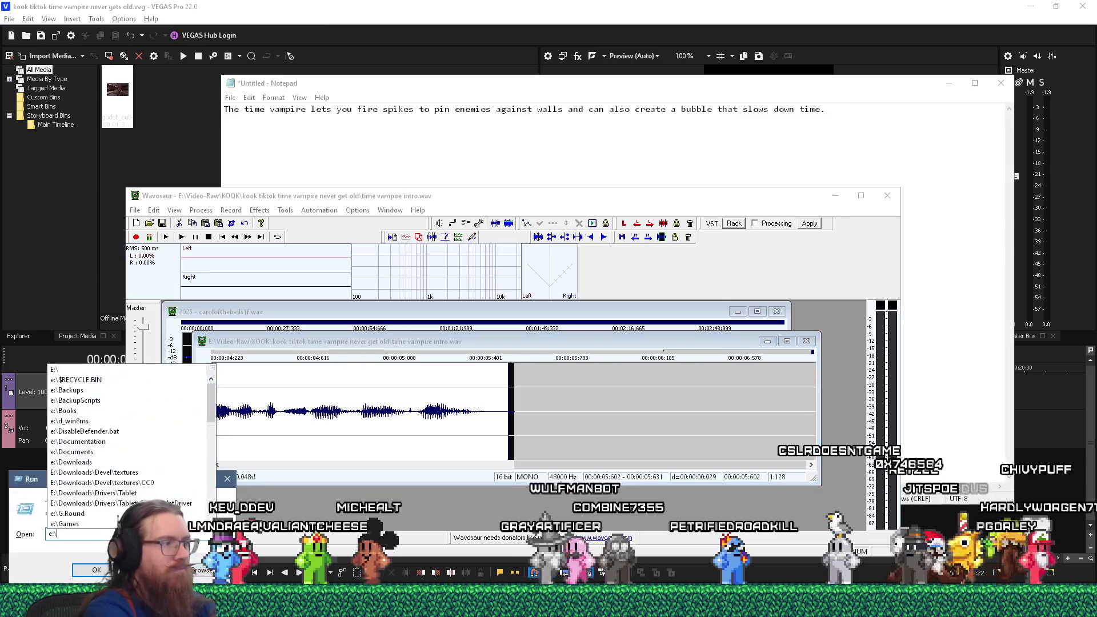
pyautogui.write('raw\\')
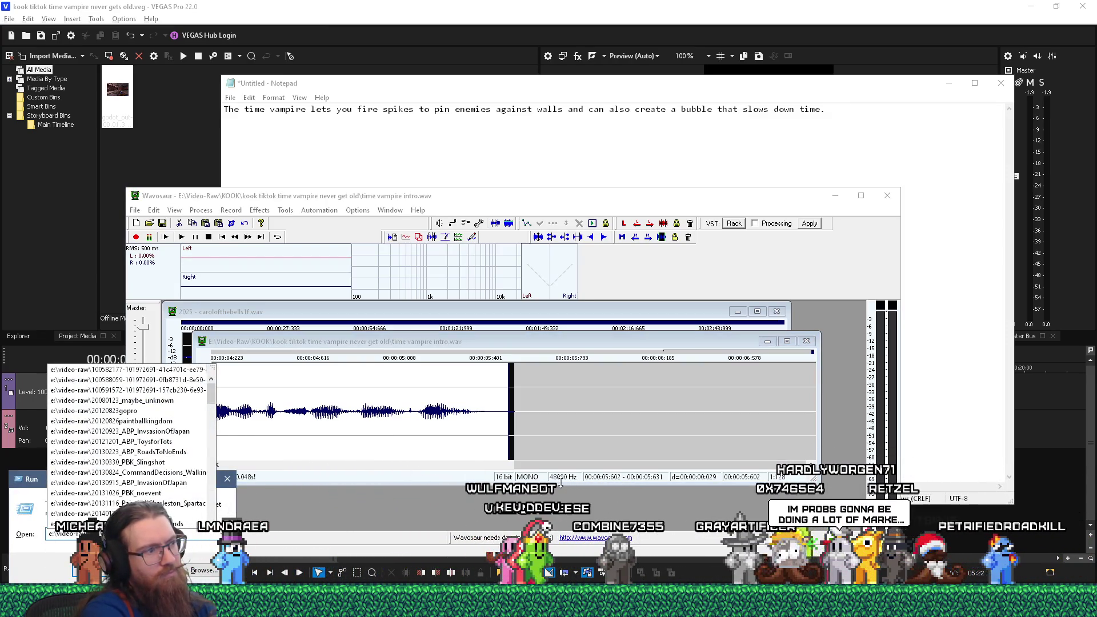
pyautogui.write('k')
pyautogui.press('Return')
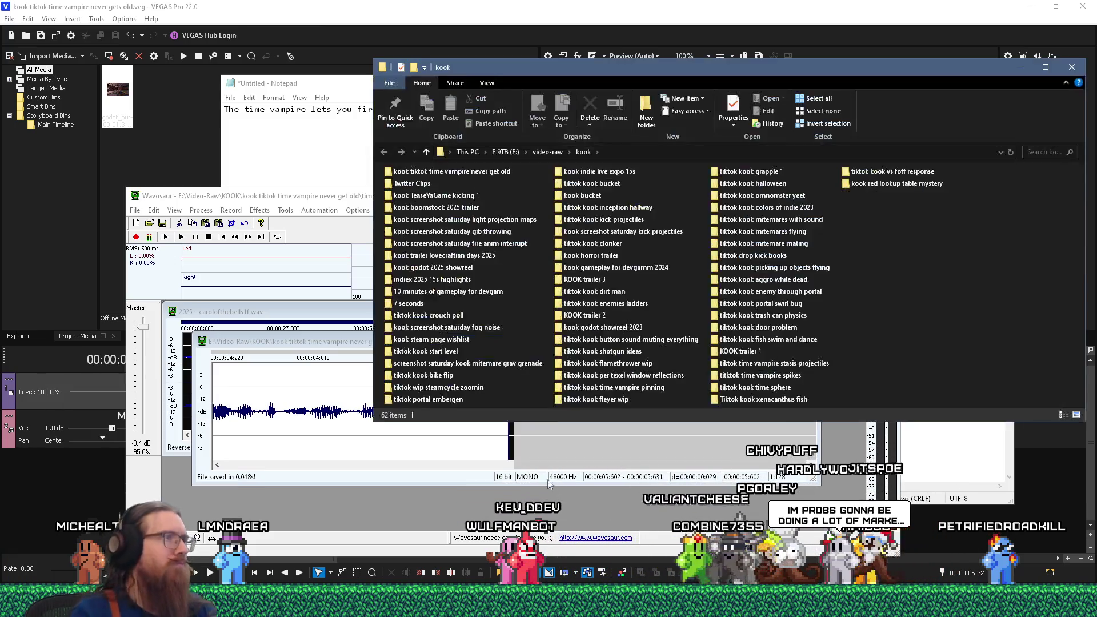
pyautogui.doubleClick(476, 173)
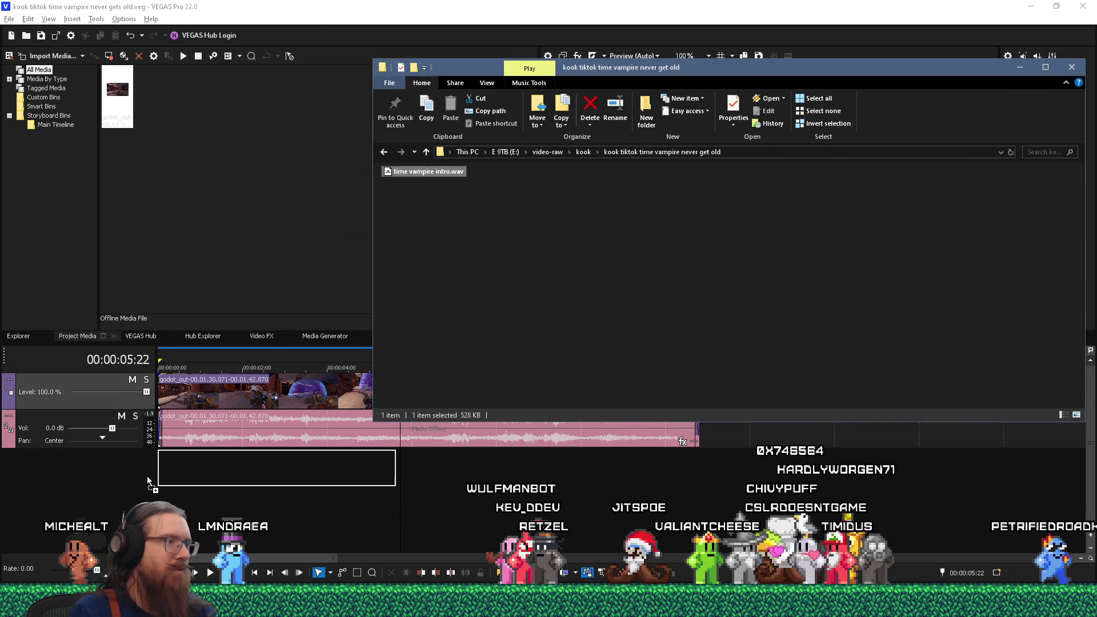
pyautogui.moveTo(147, 475); pyautogui.dragTo(147, 476)
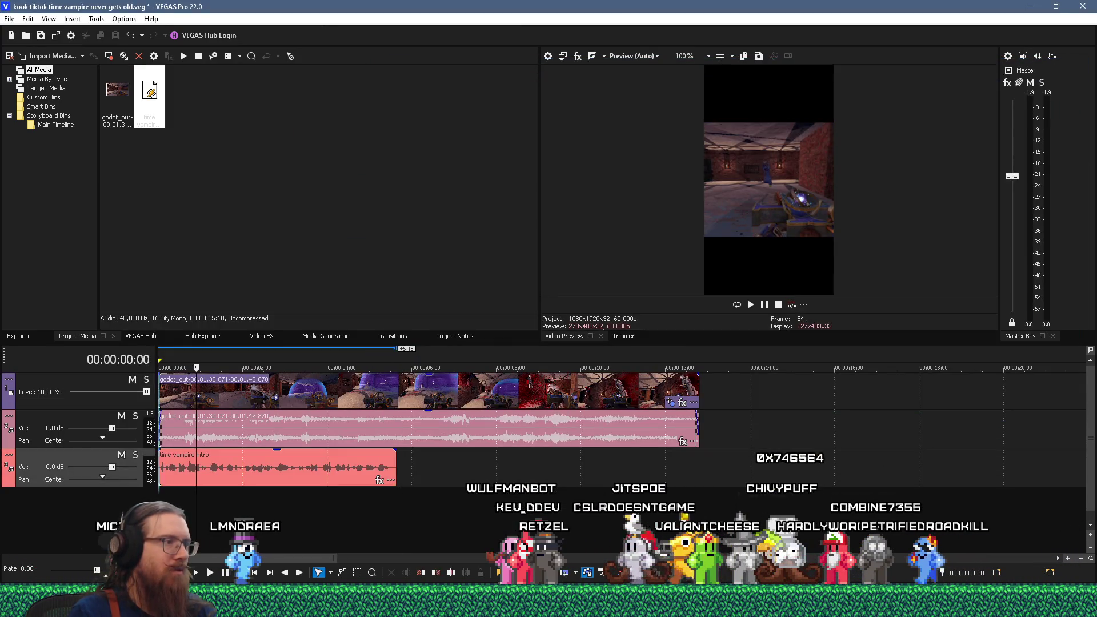
# - Lower the gameplay audio 3 dB, add Classic Master Limiter to the master, and set the voiceover track to 2.1 dB
pyautogui.press('space')
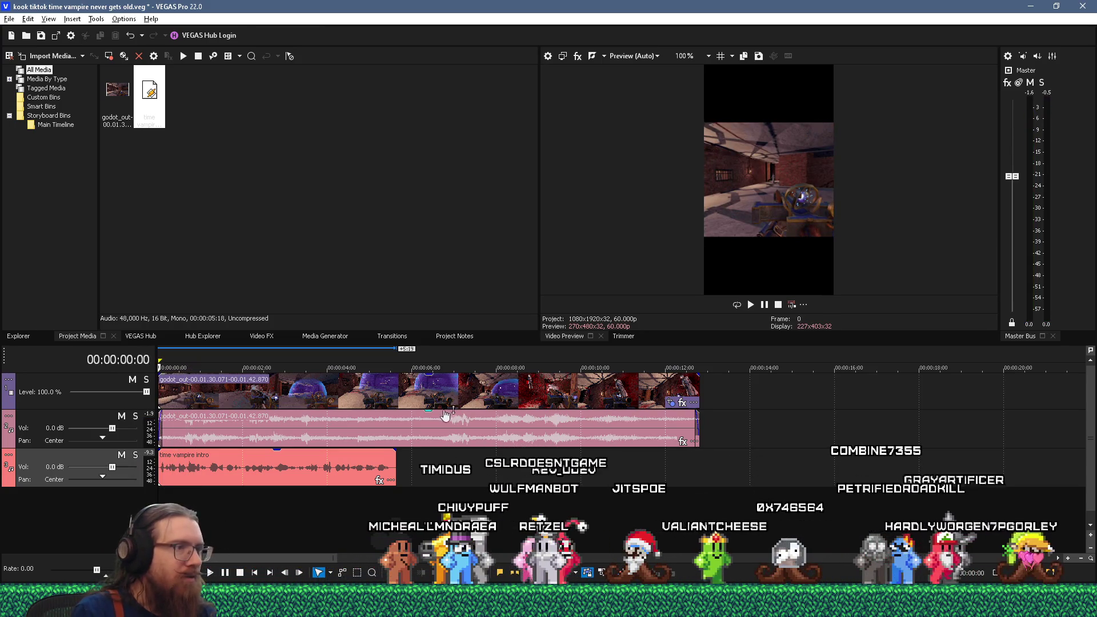
pyautogui.moveTo(446, 413); pyautogui.dragTo(433, 428)
pyautogui.click(1008, 83)
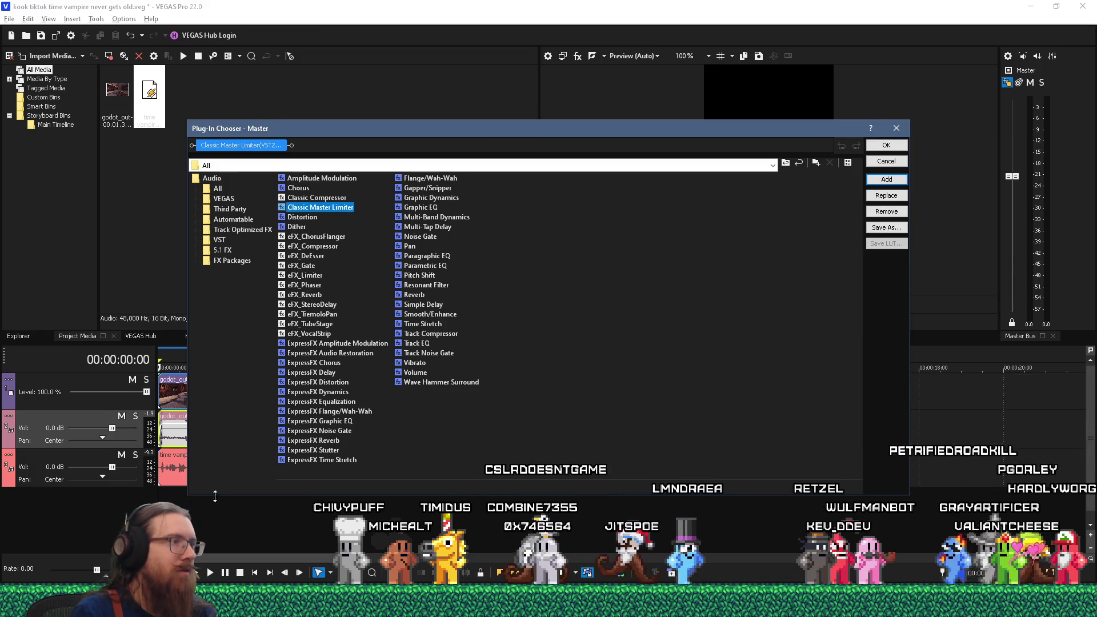
pyautogui.press('Return')
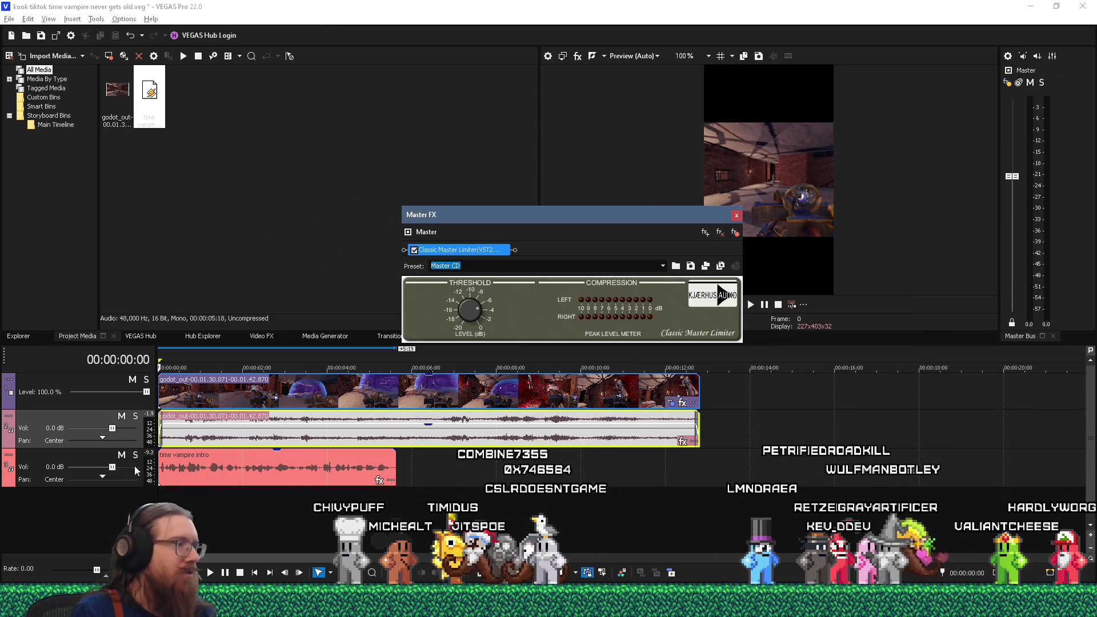
pyautogui.click(737, 215)
pyautogui.moveTo(112, 467); pyautogui.dragTo(120, 468)
pyautogui.press('space')
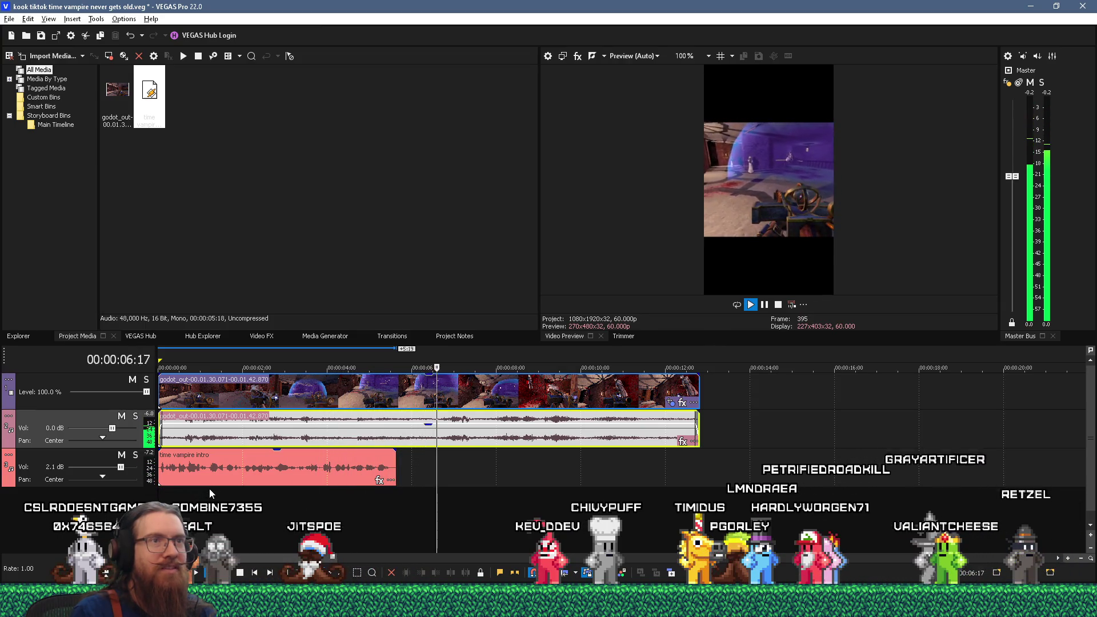
# - Review the clip's end in reverse and raise the voiceover track volume to 4.9 dB
pyautogui.press('space')
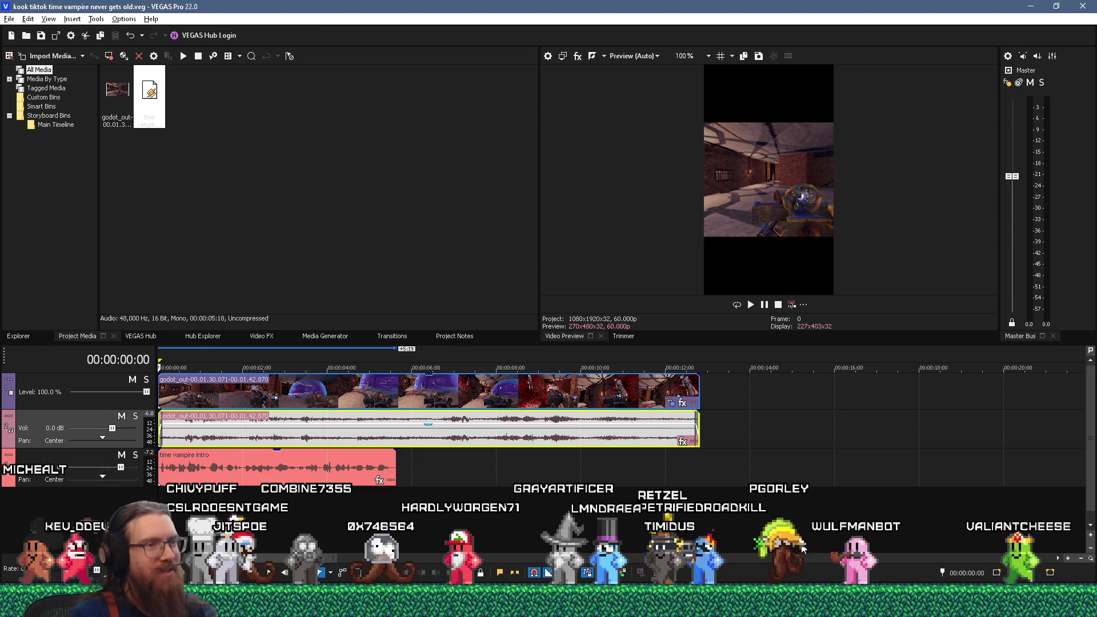
pyautogui.click(710, 429)
pyautogui.press('j')
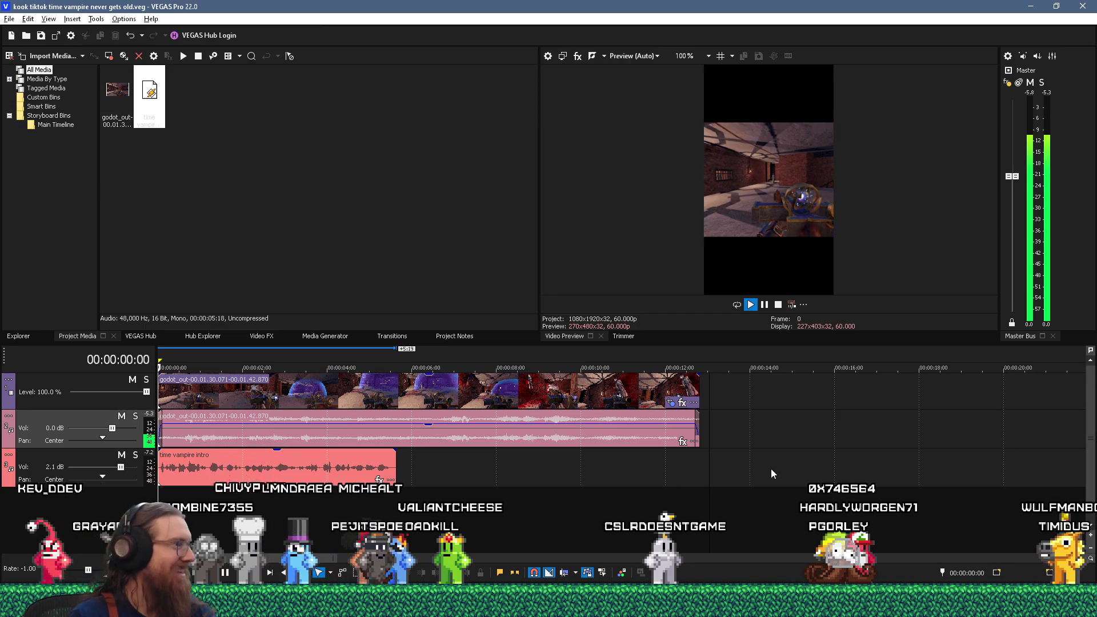
pyautogui.moveTo(122, 467); pyautogui.dragTo(130, 470)
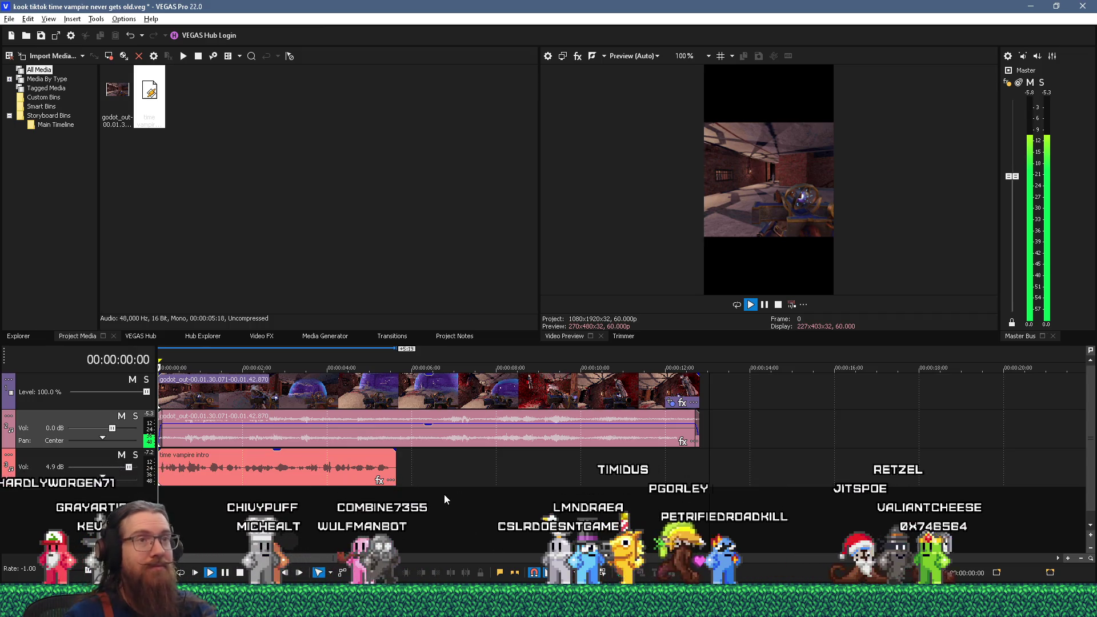
# - Play the mix from about 4 and 3 seconds in to check voiceover against gameplay
pyautogui.click(361, 510)
pyautogui.press('space')
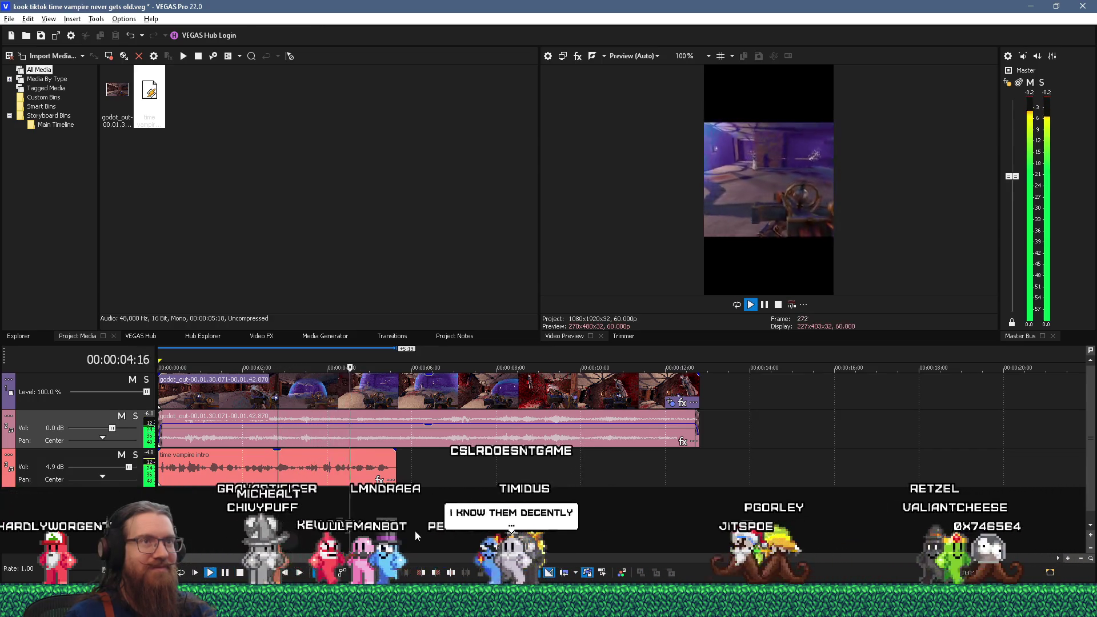
pyautogui.press('space')
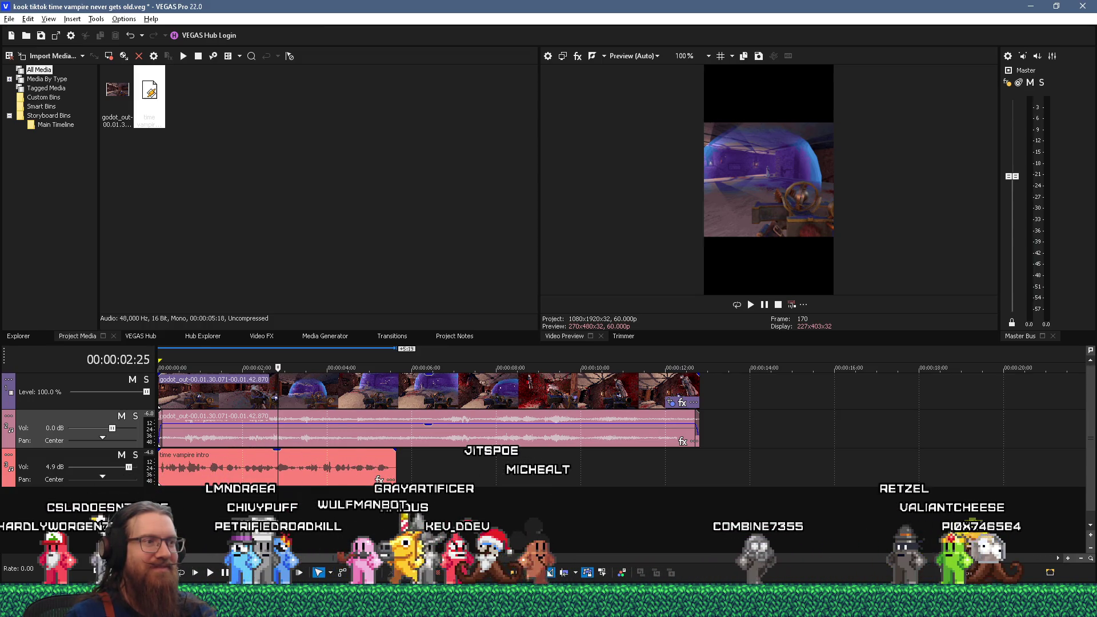
pyautogui.press('space')
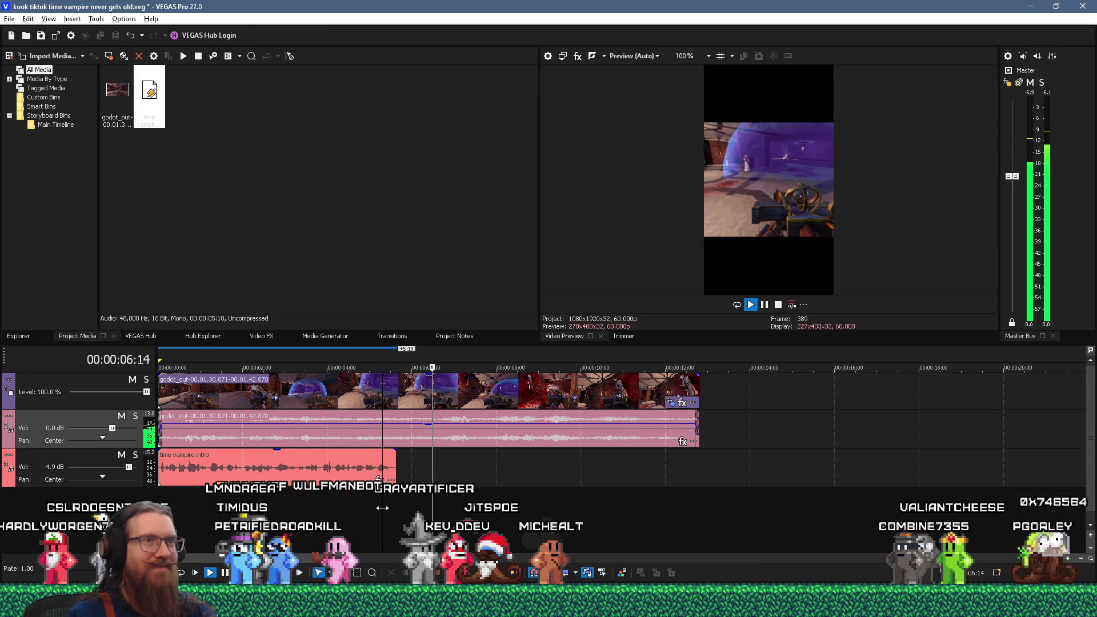
pyautogui.press('space')
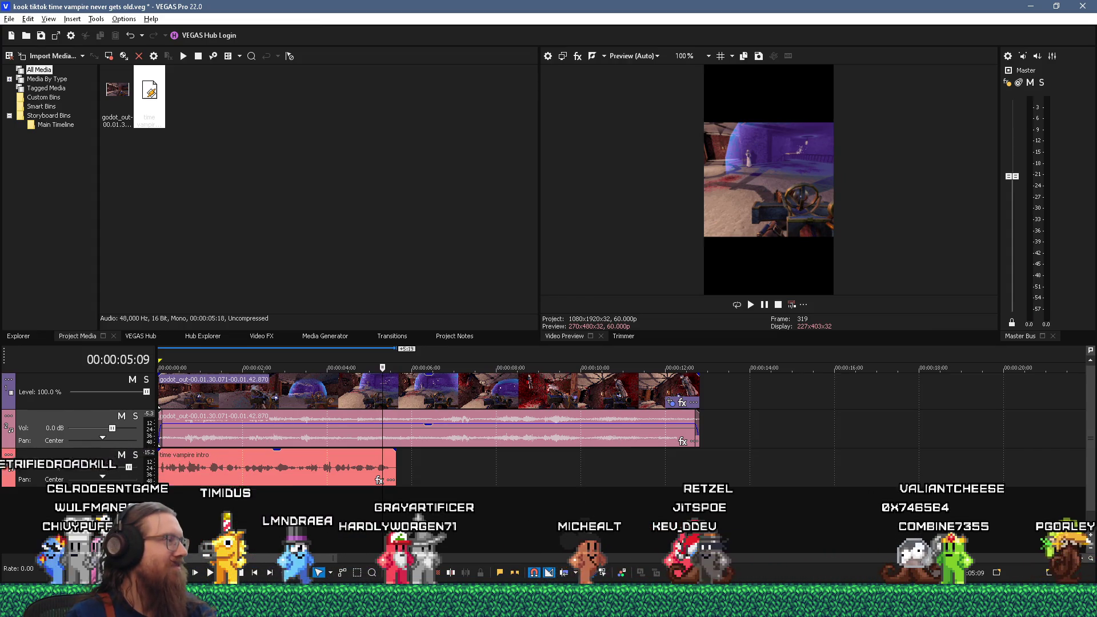
pyautogui.hotkey('alt', 'Tab')
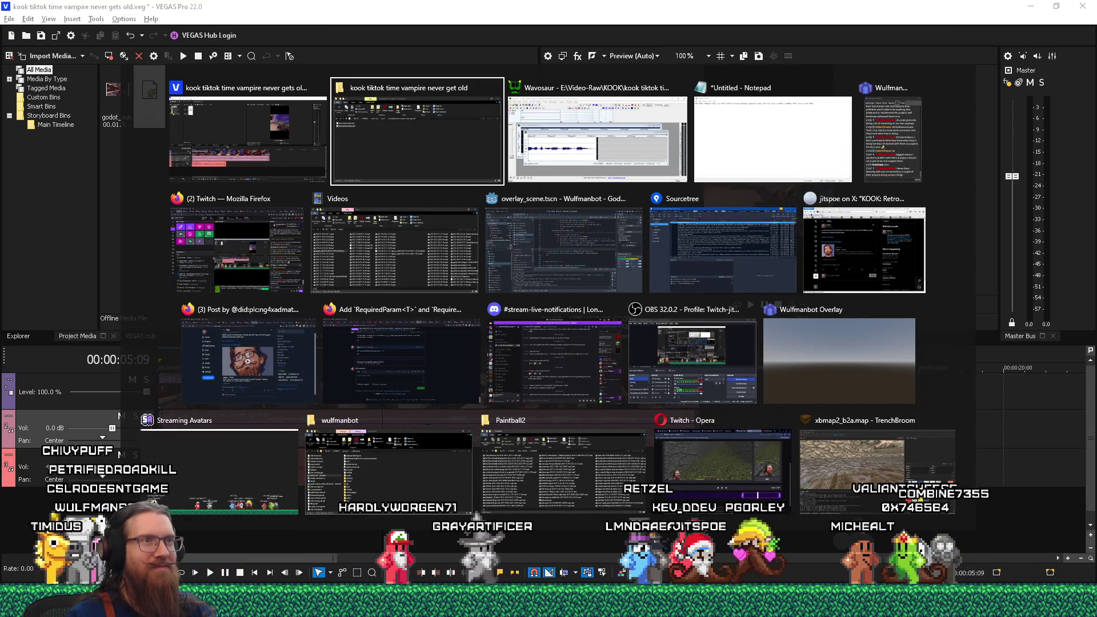
# - Add the line 'This makes it easier to dodge and kick bullets.' below the first script sentence
pyautogui.click(800, 143)
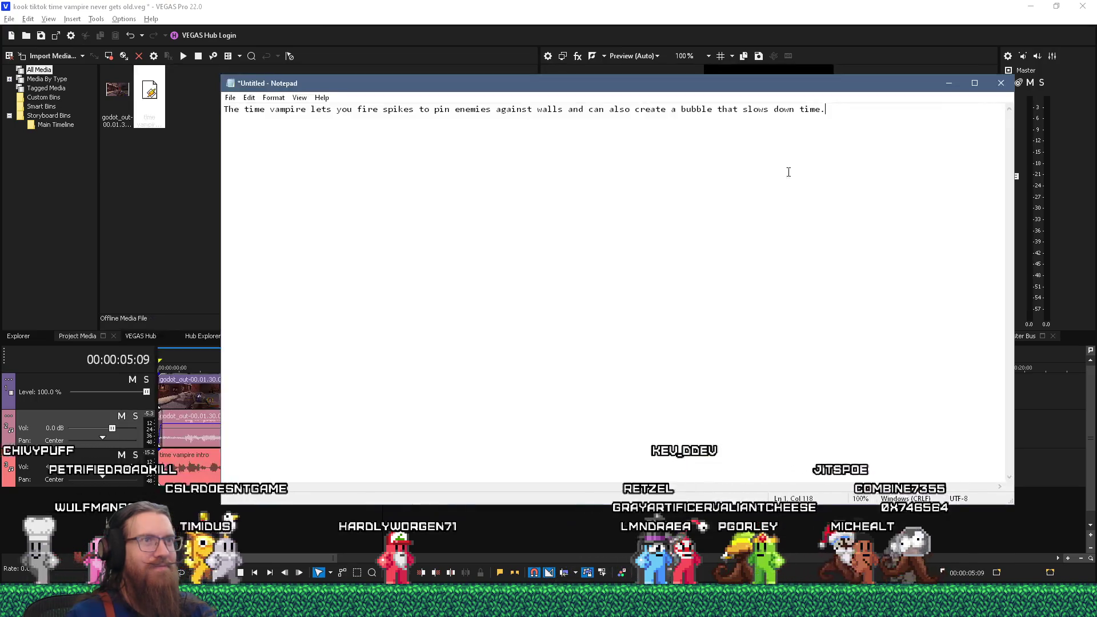
pyautogui.press('Return')
pyautogui.press('Return')
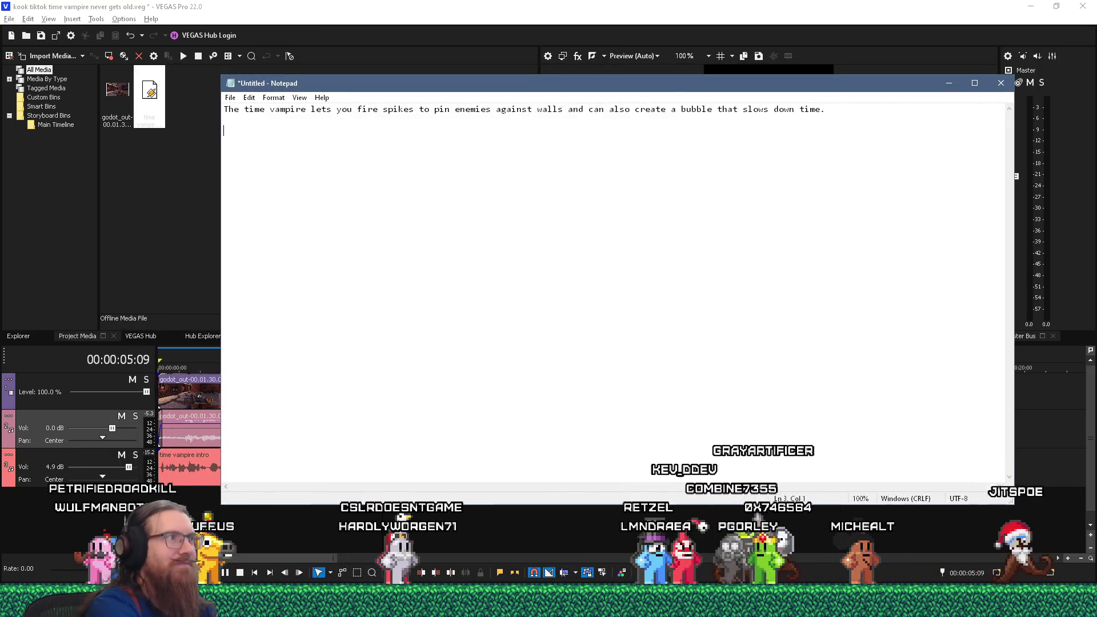
pyautogui.write('This makes it easier')
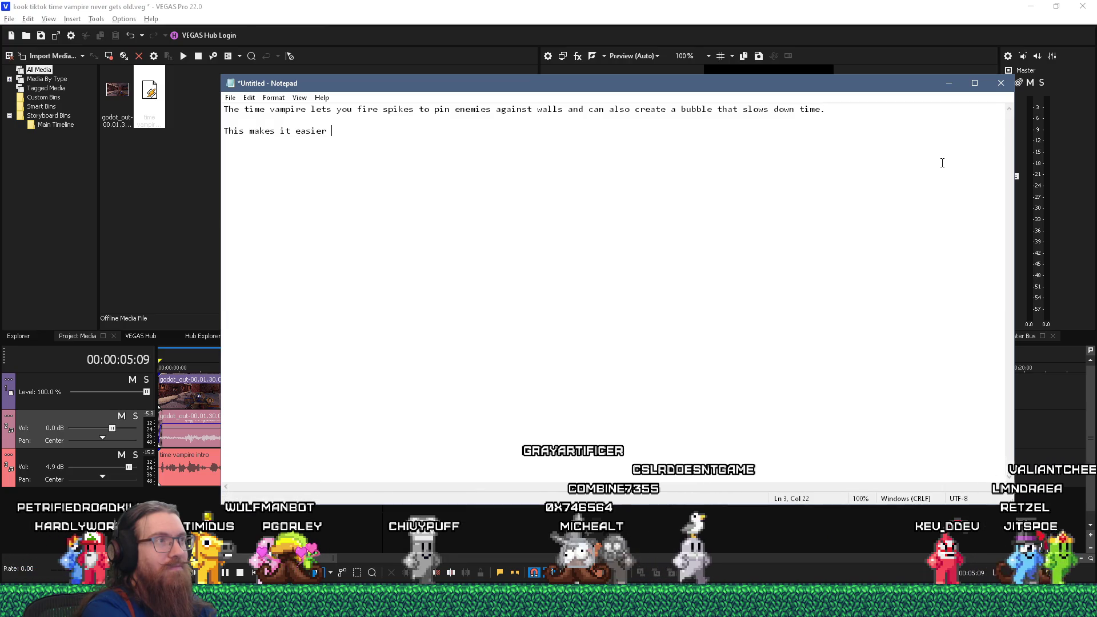
pyautogui.write('to dodge and kick bullets.')
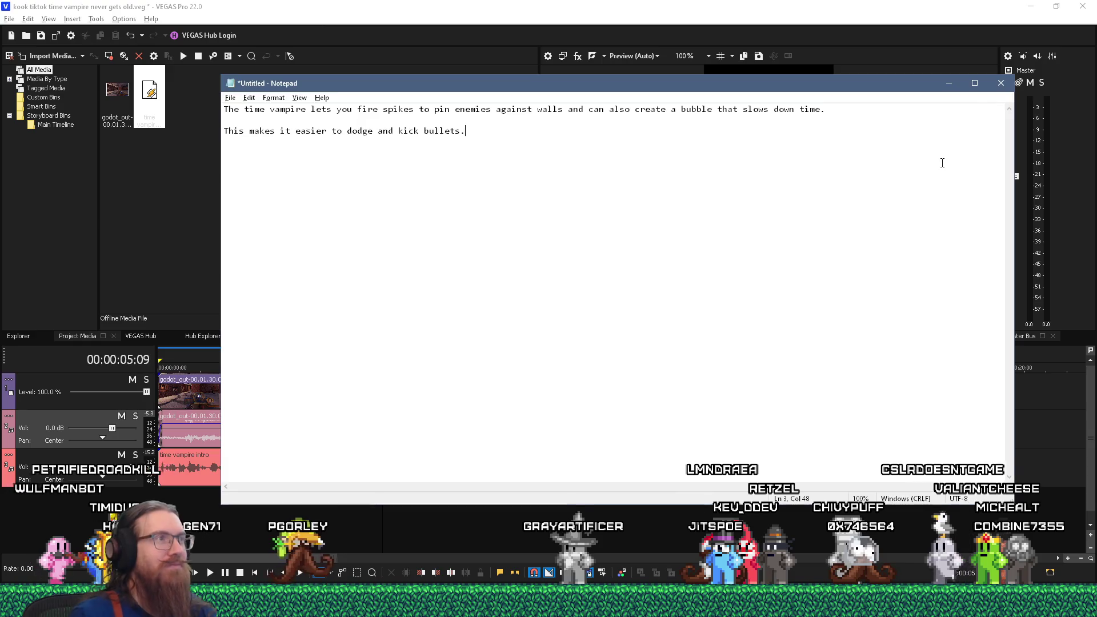
pyautogui.hotkey('alt', 'Tab')
pyautogui.hotkey('alt', 'Tab')
pyautogui.hotkey('alt', 'Tab')
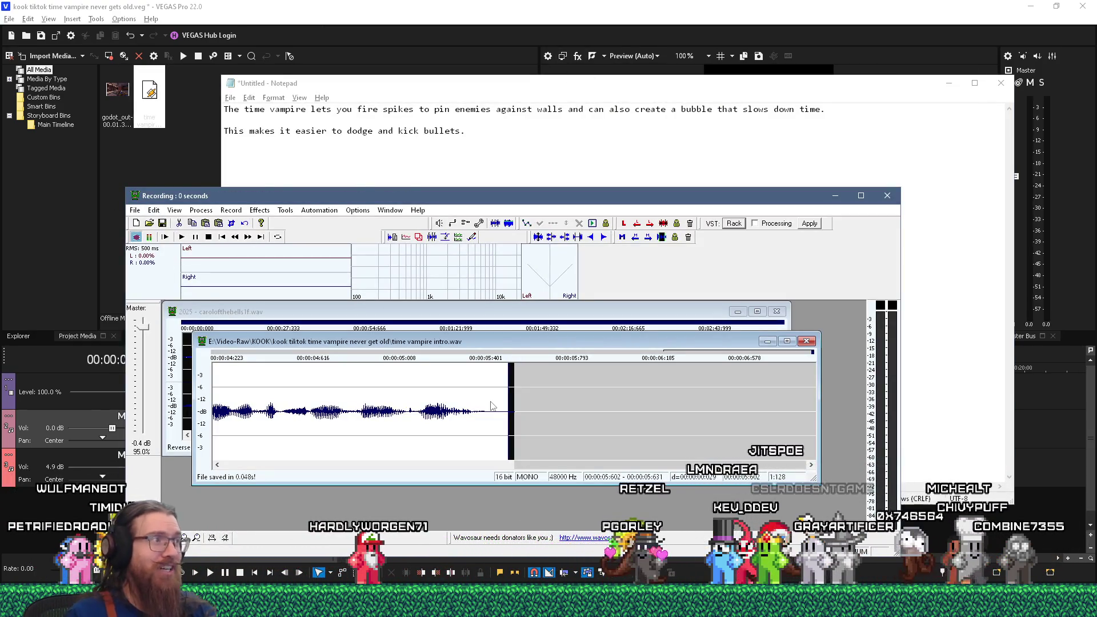
# - Stop the second-line take, convert it to mono from the left channel, and boost its volume twice
pyautogui.click(137, 237)
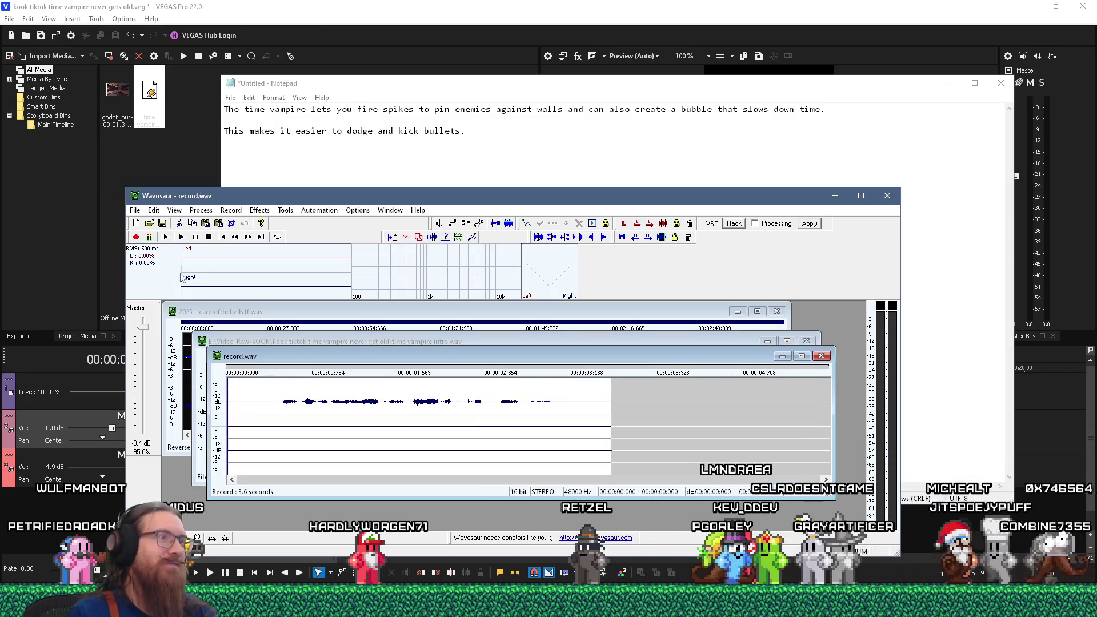
pyautogui.click(202, 211)
pyautogui.moveTo(234, 252)
pyautogui.click(323, 289)
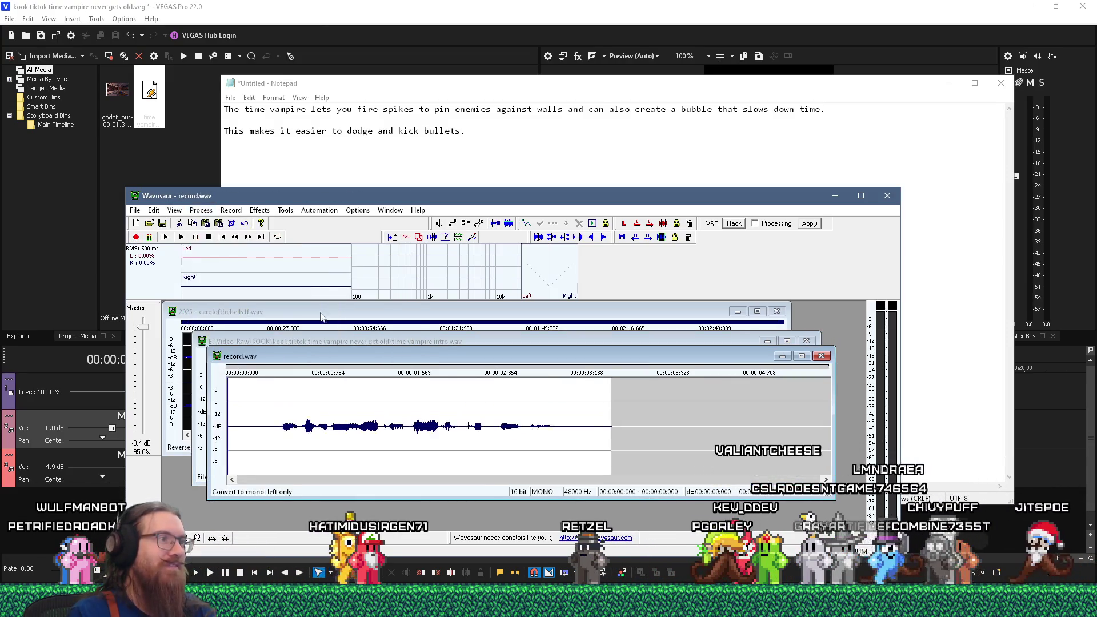
pyautogui.click(201, 211)
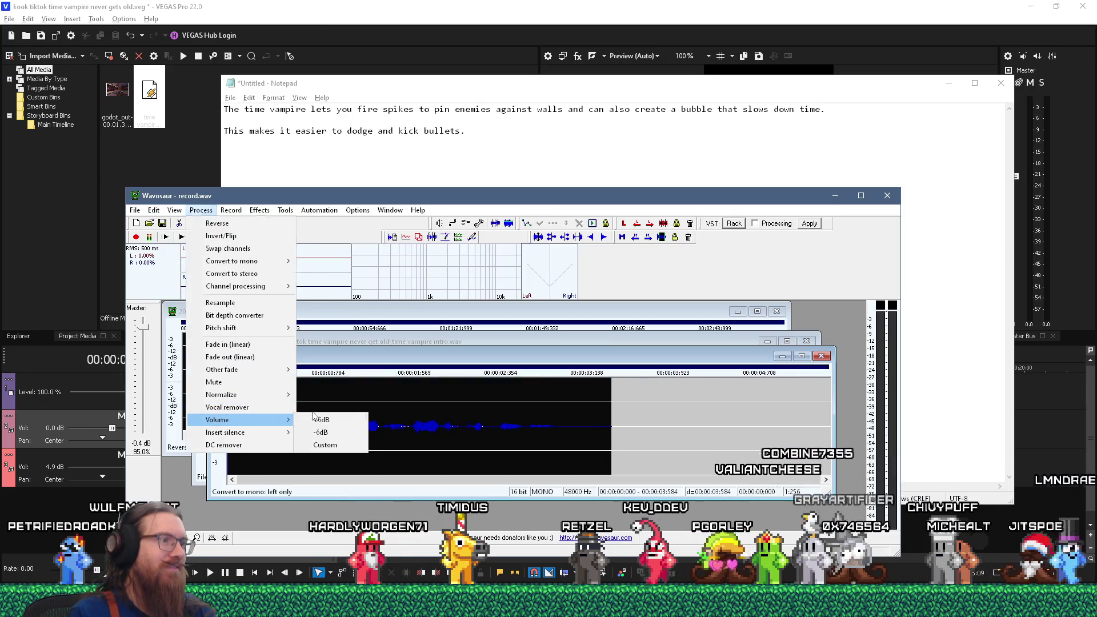
pyautogui.click(318, 420)
pyautogui.doubleClick(248, 356)
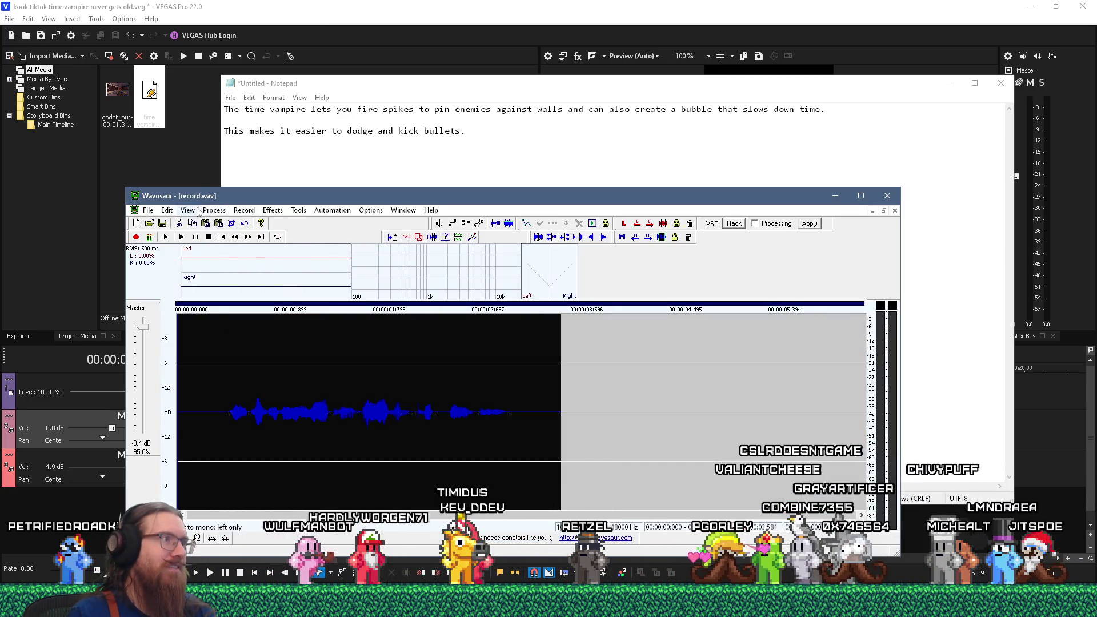
pyautogui.click(201, 210)
pyautogui.moveTo(257, 417)
pyautogui.click(338, 417)
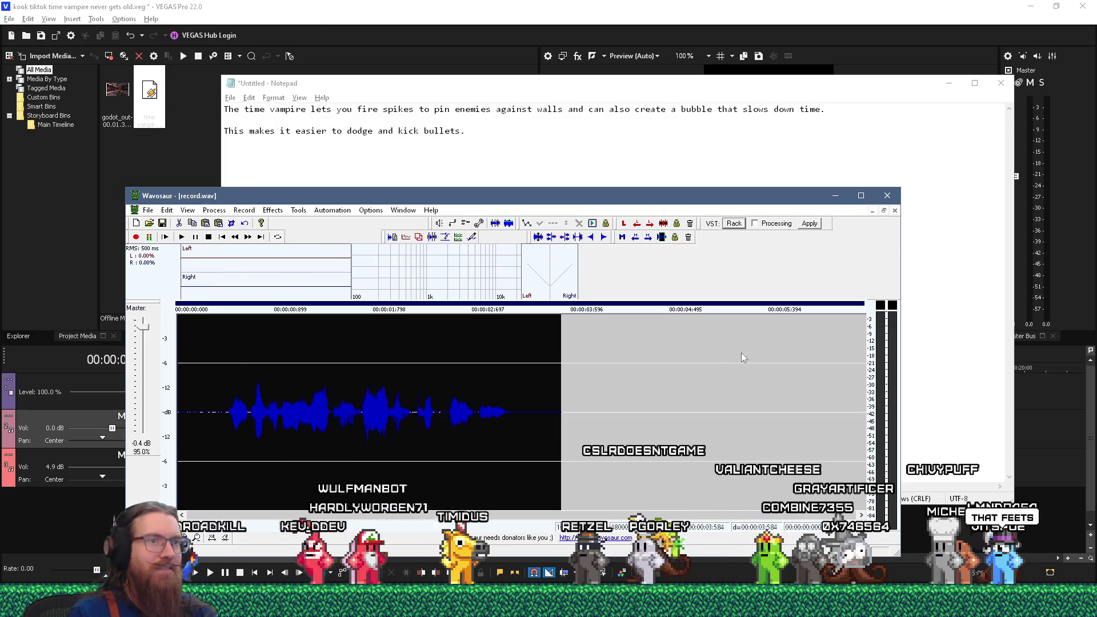
pyautogui.click(883, 210)
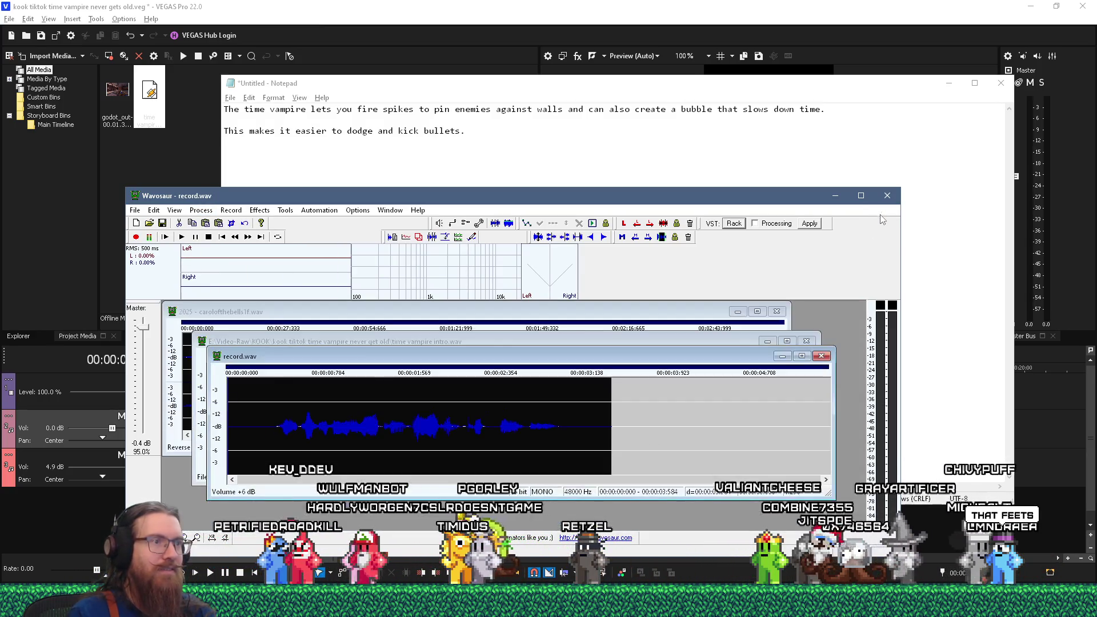
# - Cut the silent tail after about 3.16 s from the take
pyautogui.moveTo(565, 438); pyautogui.dragTo(719, 426)
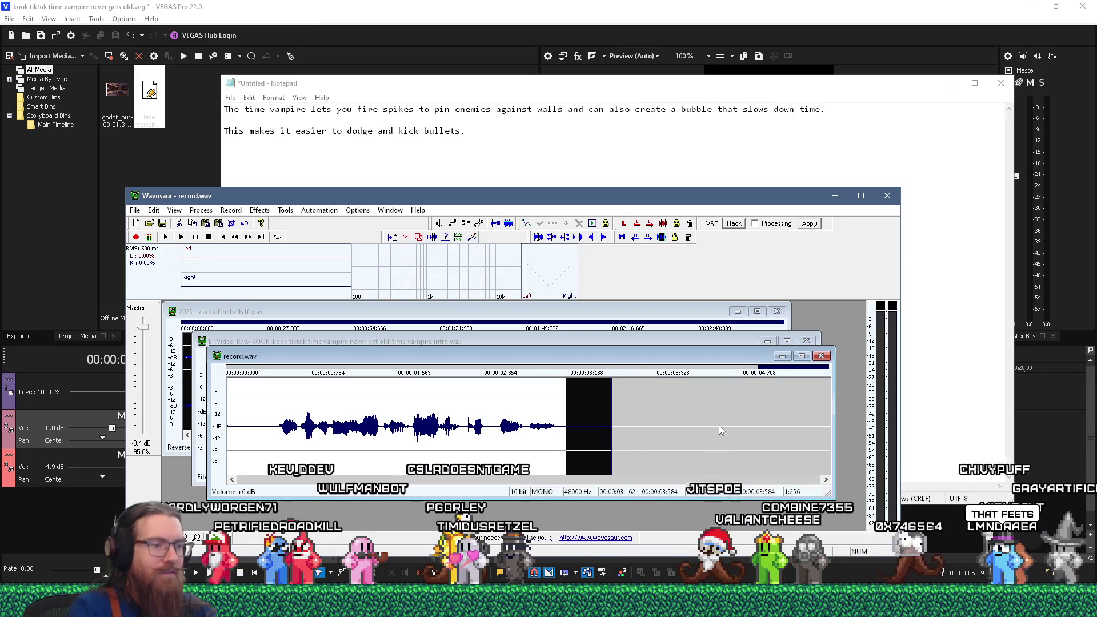
pyautogui.press('Delete')
pyautogui.scroll(3, 563, 451)
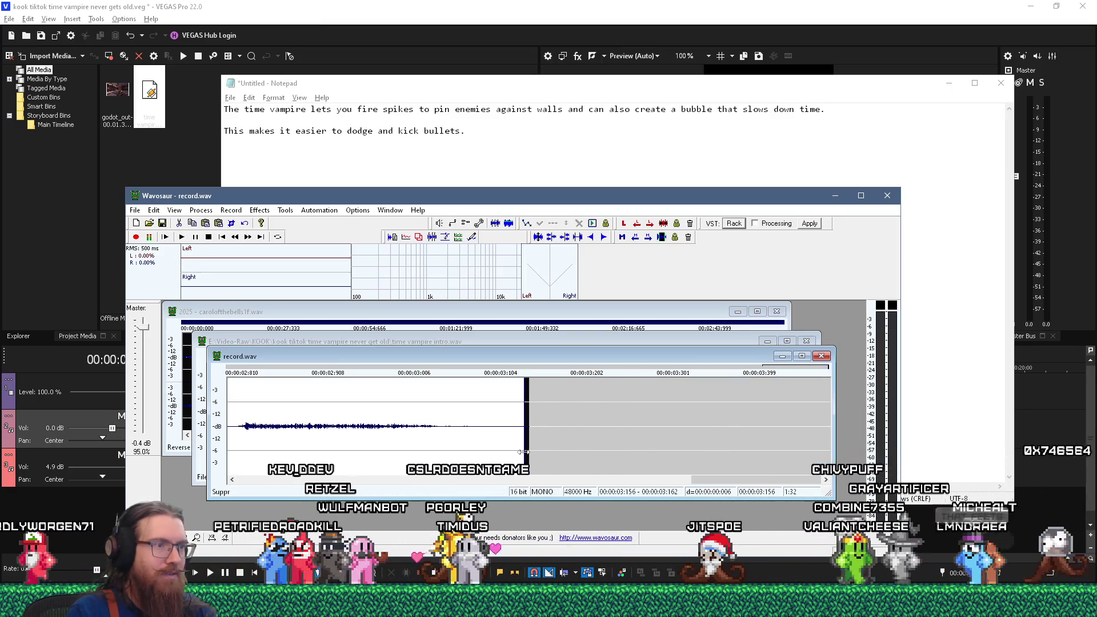
pyautogui.scroll(-3, 299, 423)
pyautogui.moveTo(274, 436); pyautogui.dragTo(233, 440)
pyautogui.scroll(1, 223, 441)
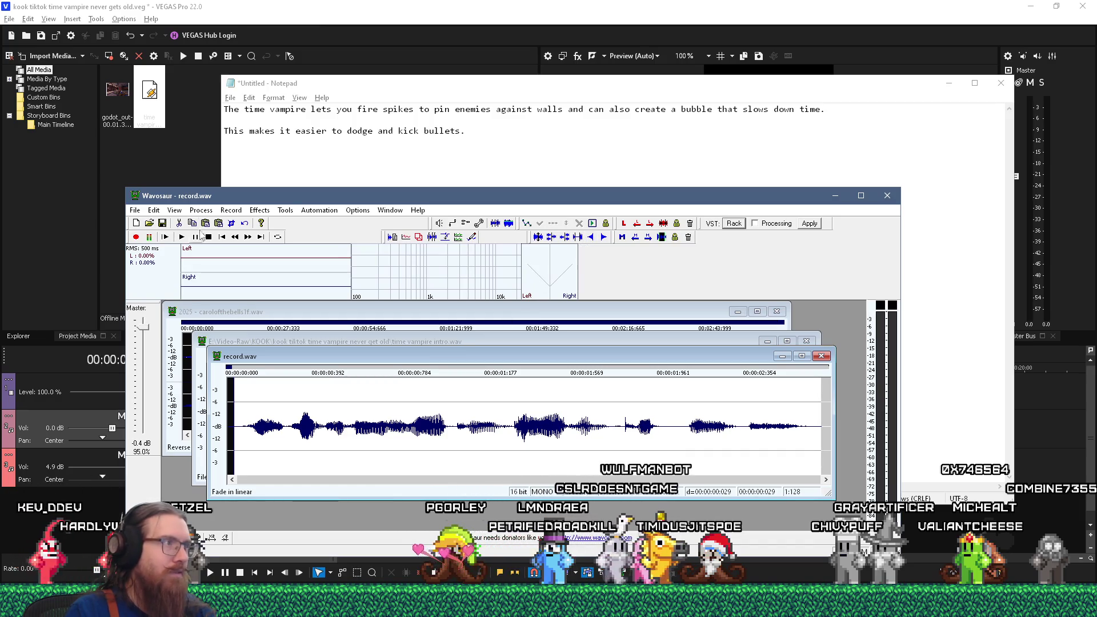
# - Save the take into the kook tiktok time vampire never get old folder
pyautogui.hotkey('ctrl', 's')
pyautogui.write('dodge and kic')
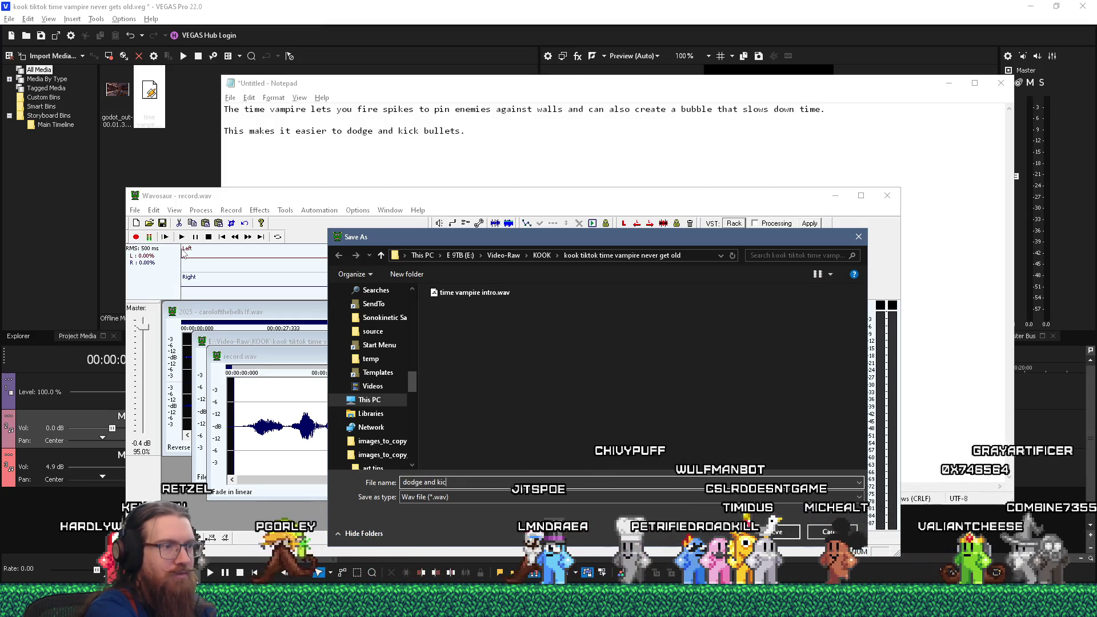
pyautogui.press('Return')
pyautogui.press('super+Tab')
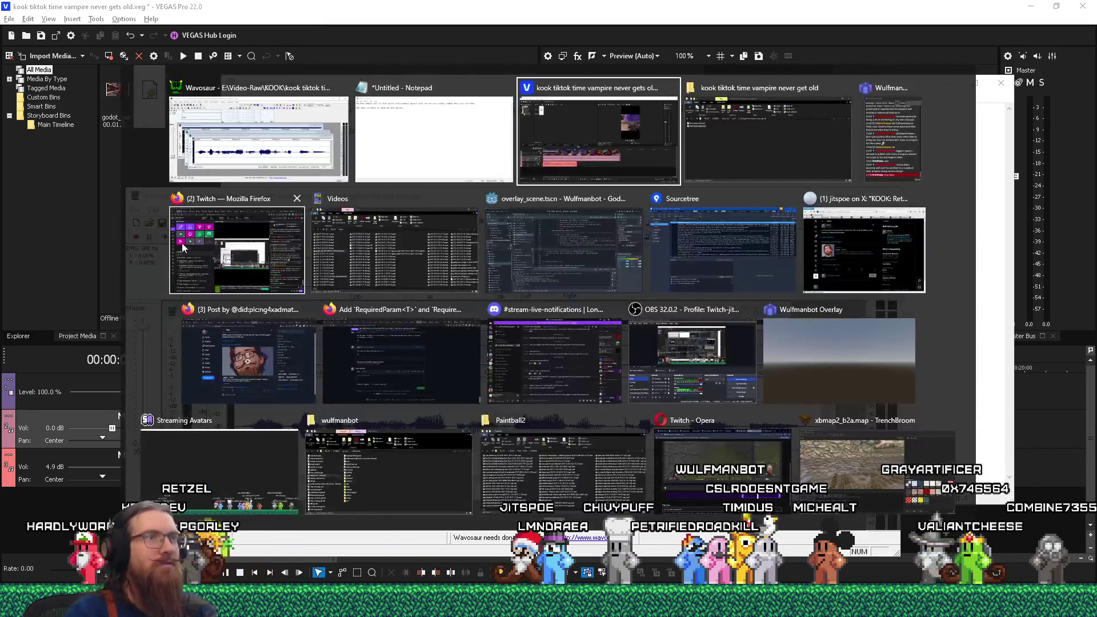
pyautogui.press('Right')
pyautogui.press('Return')
pyautogui.press('super+Tab')
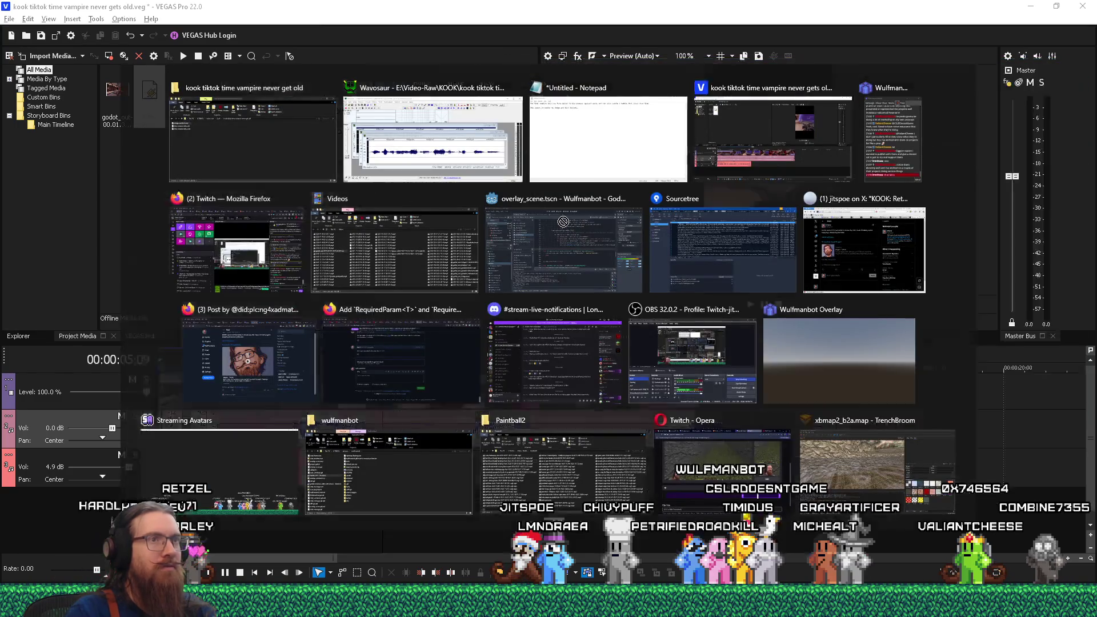
# - Place dodge and kick.wav on track 3 right after the intro and preview the timeline
pyautogui.click(440, 452)
pyautogui.moveTo(408, 475); pyautogui.dragTo(408, 470)
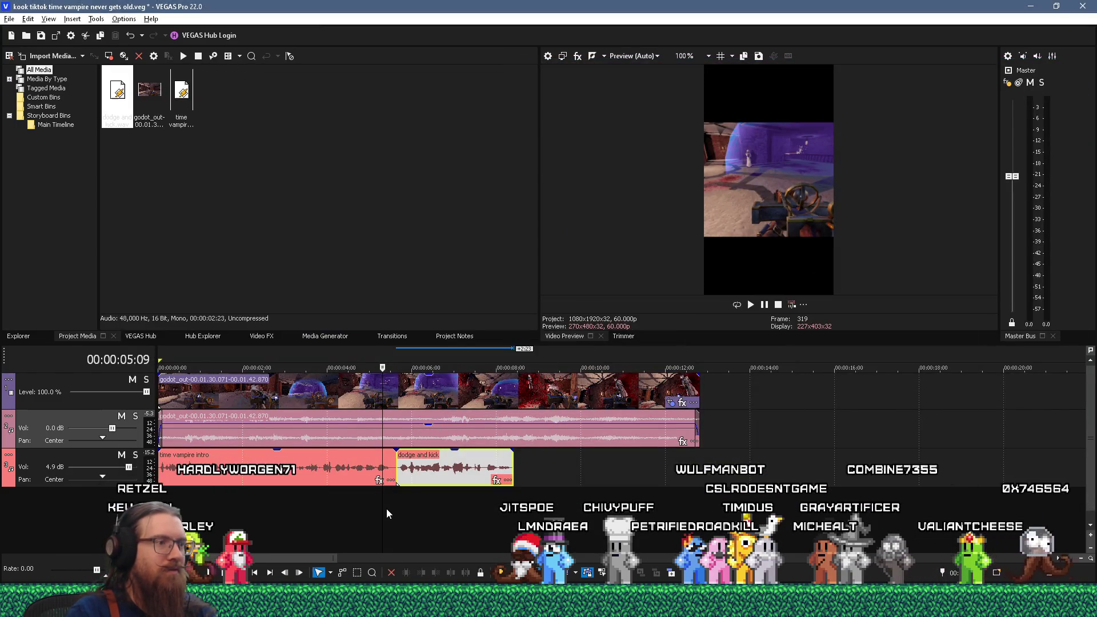
pyautogui.press('space')
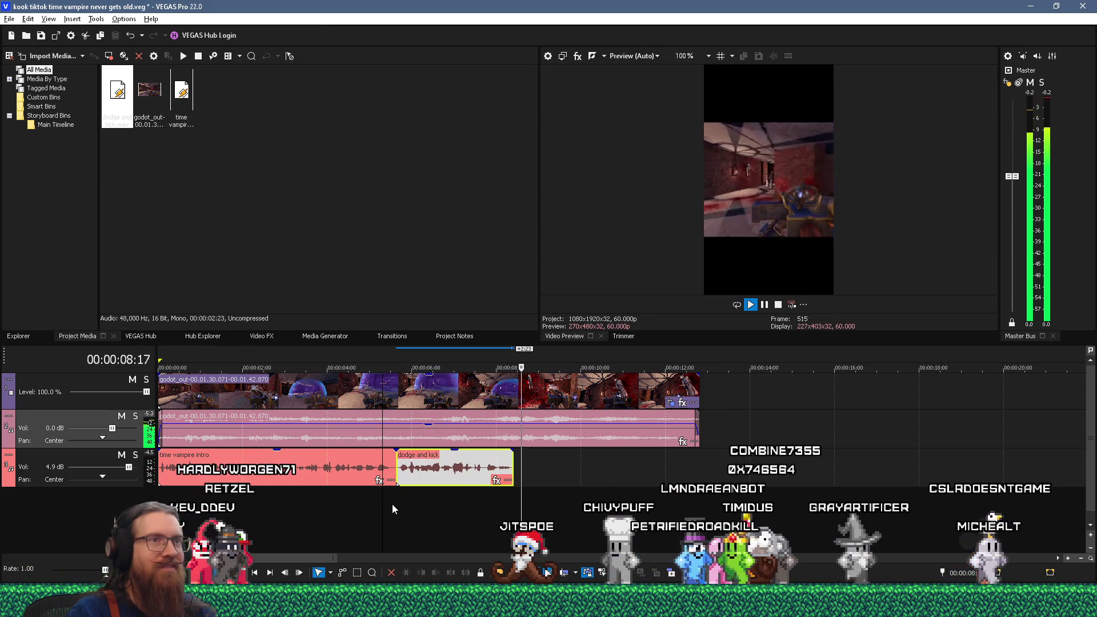
pyautogui.press('space')
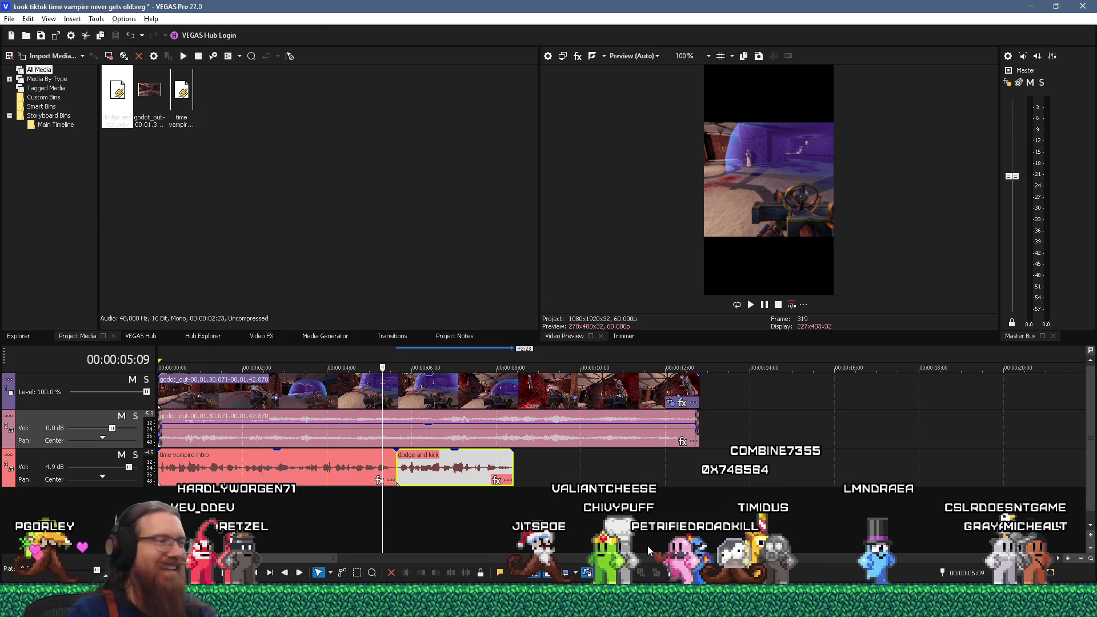
pyautogui.hotkey('alt', 'Tab')
pyautogui.press('Tab')
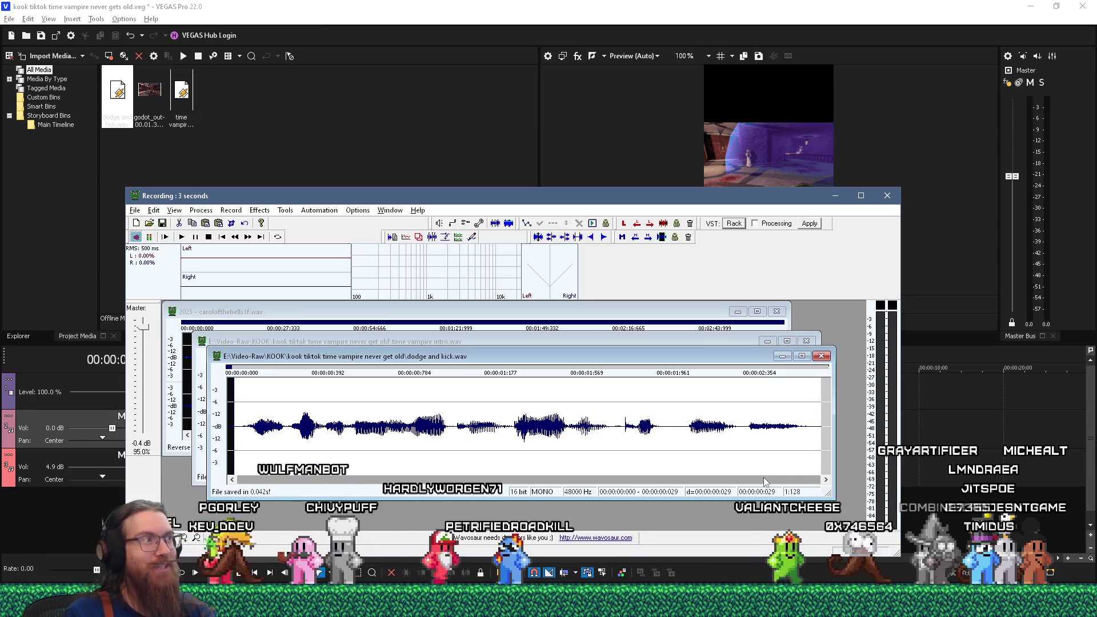
# - Stop the third take and convert it to mono keeping the left channel
pyautogui.press('space')
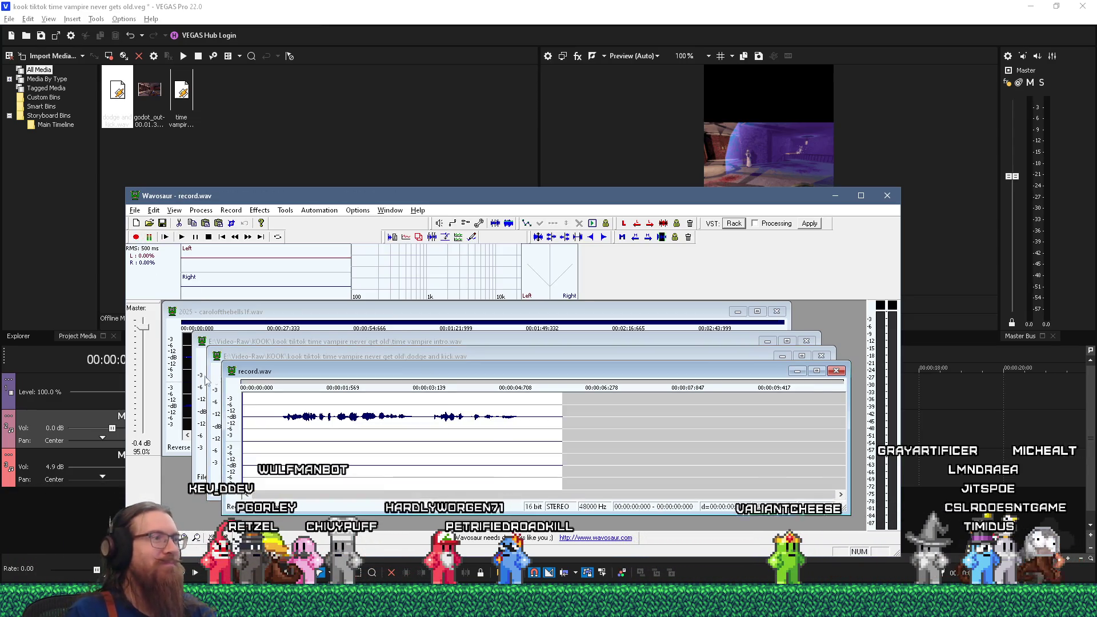
pyautogui.click(210, 212)
pyautogui.moveTo(250, 261)
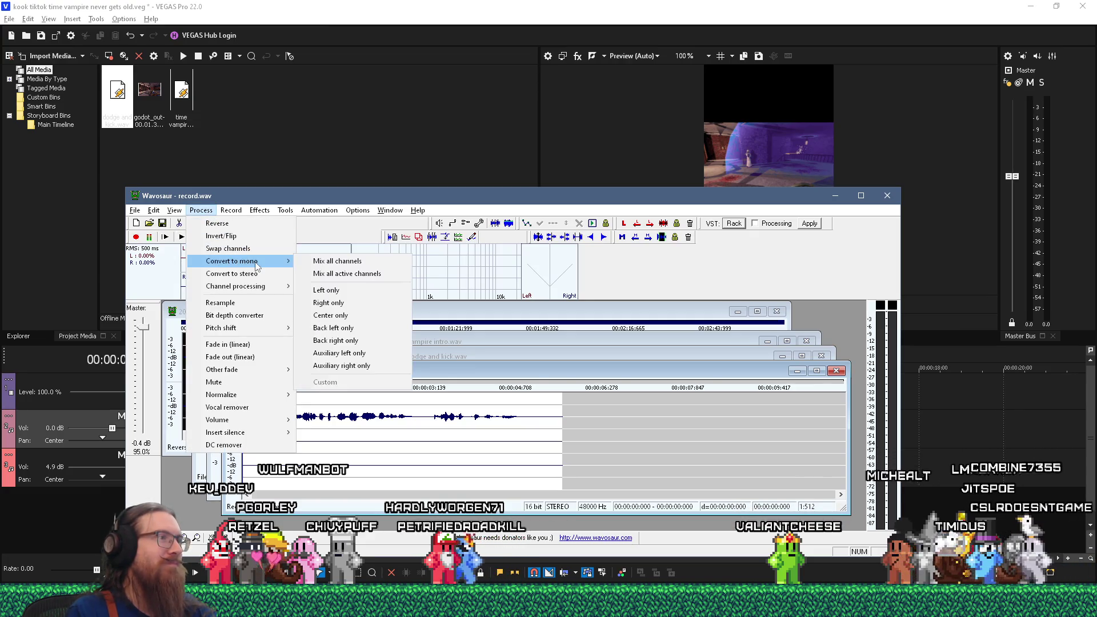
pyautogui.click(331, 290)
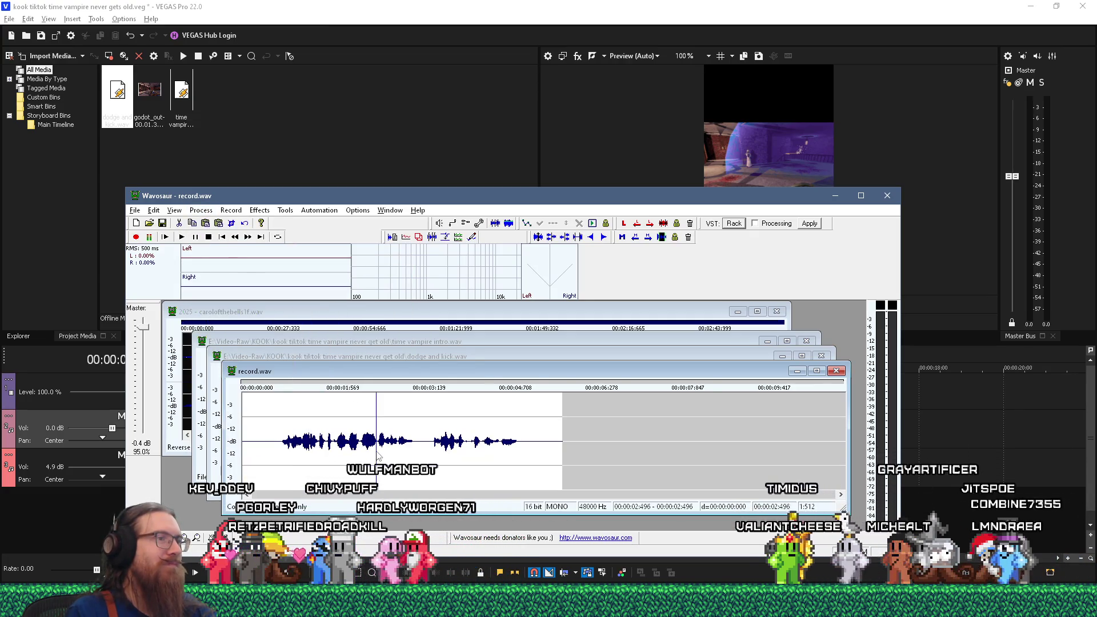
pyautogui.hotkey('ctrl', 'a')
# - Remove the take's leading silence and select its silent end
pyautogui.click(202, 211)
pyautogui.moveTo(243, 437)
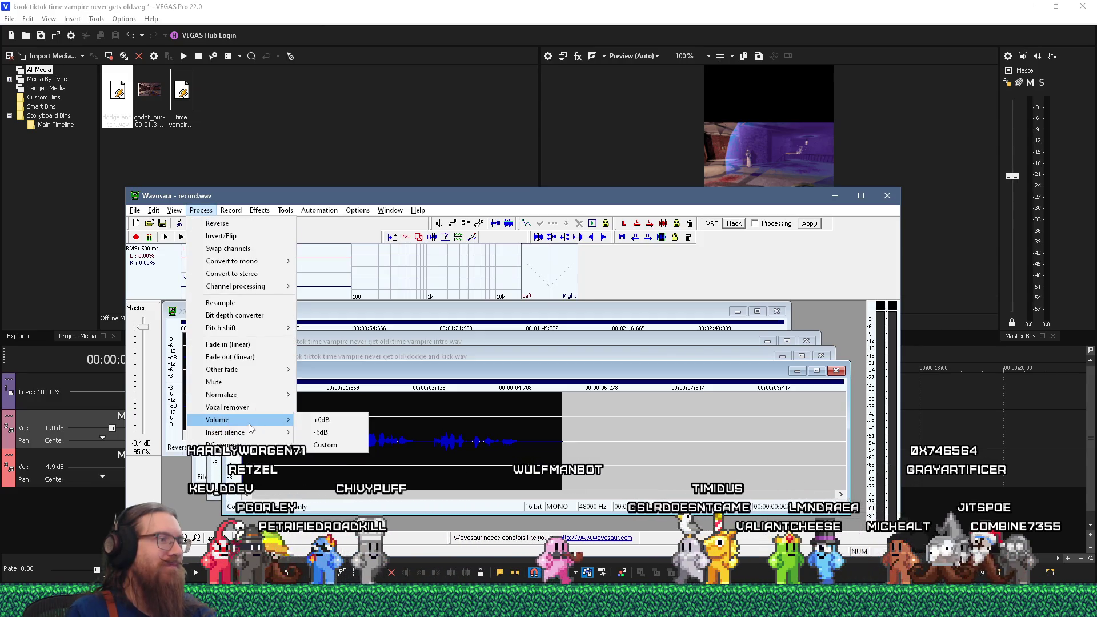
pyautogui.click(317, 433)
pyautogui.moveTo(275, 453); pyautogui.dragTo(83, 450)
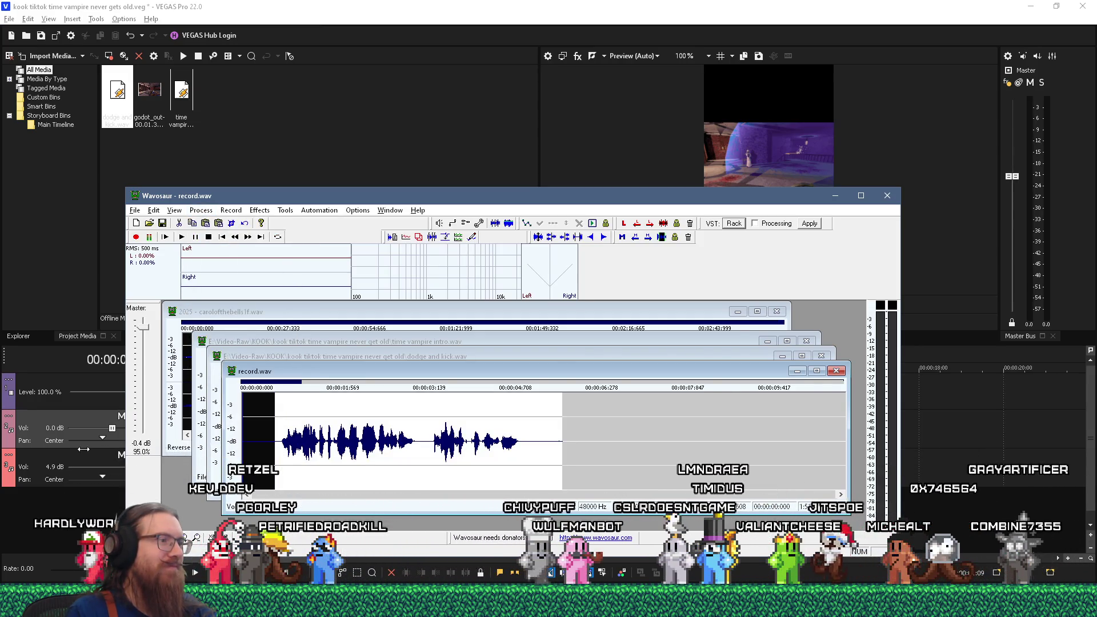
pyautogui.press('Delete')
pyautogui.scroll(3, 250, 474)
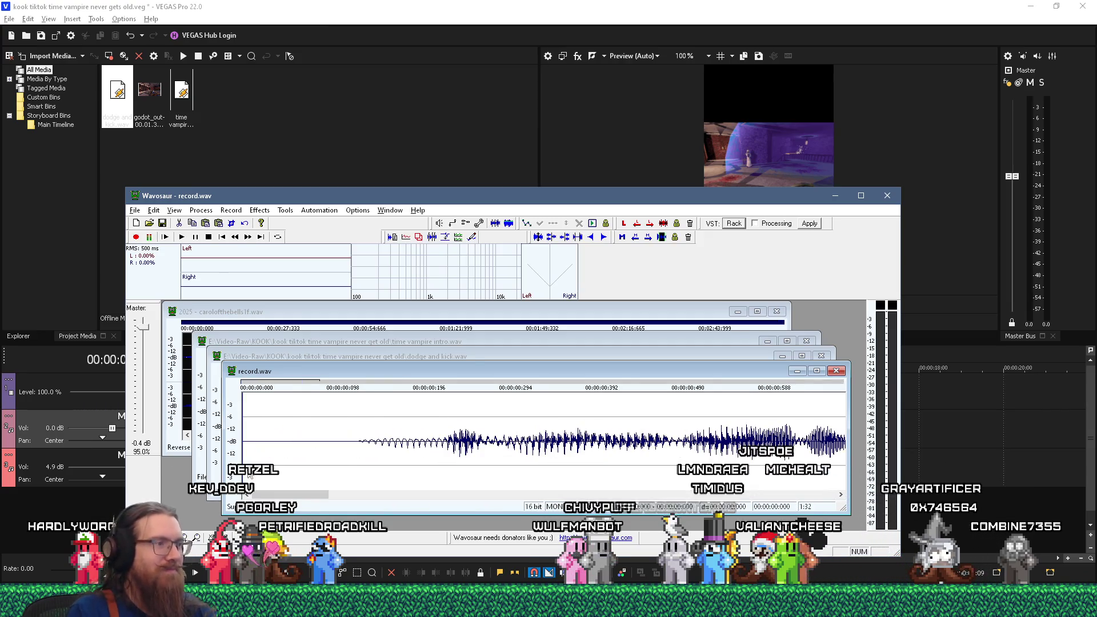
pyautogui.scroll(-3, 655, 496)
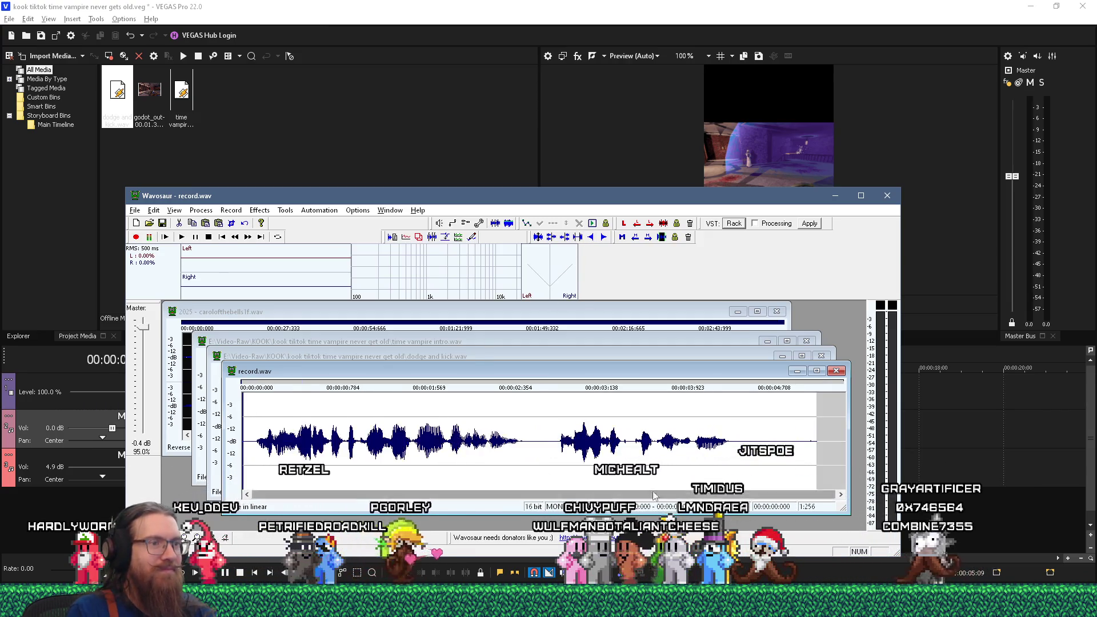
pyautogui.moveTo(759, 457); pyautogui.dragTo(1033, 472)
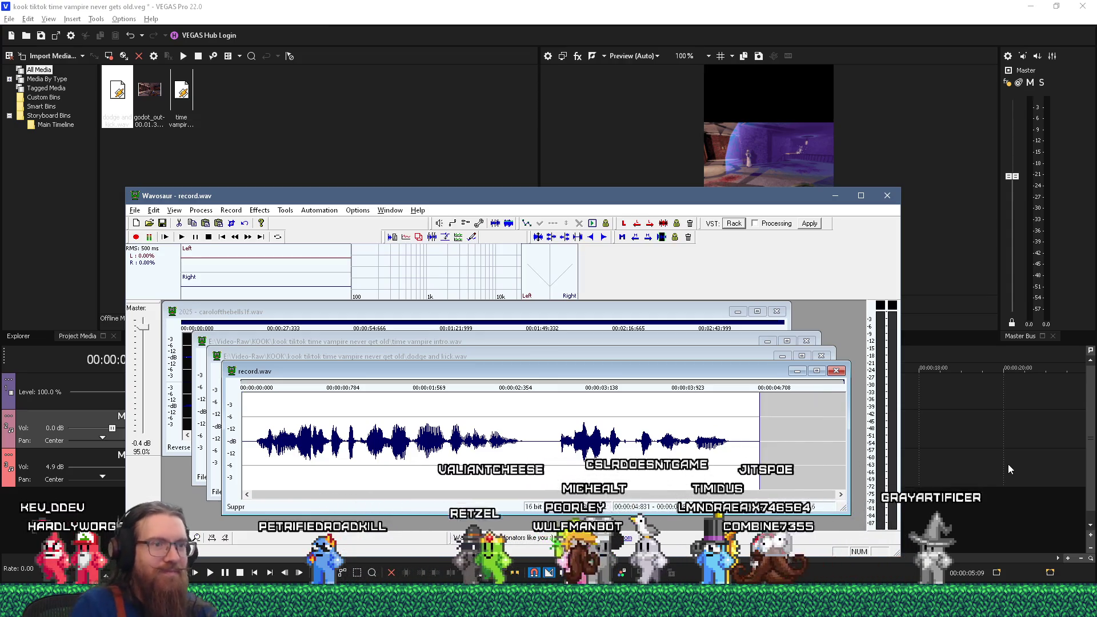
pyautogui.click(604, 236)
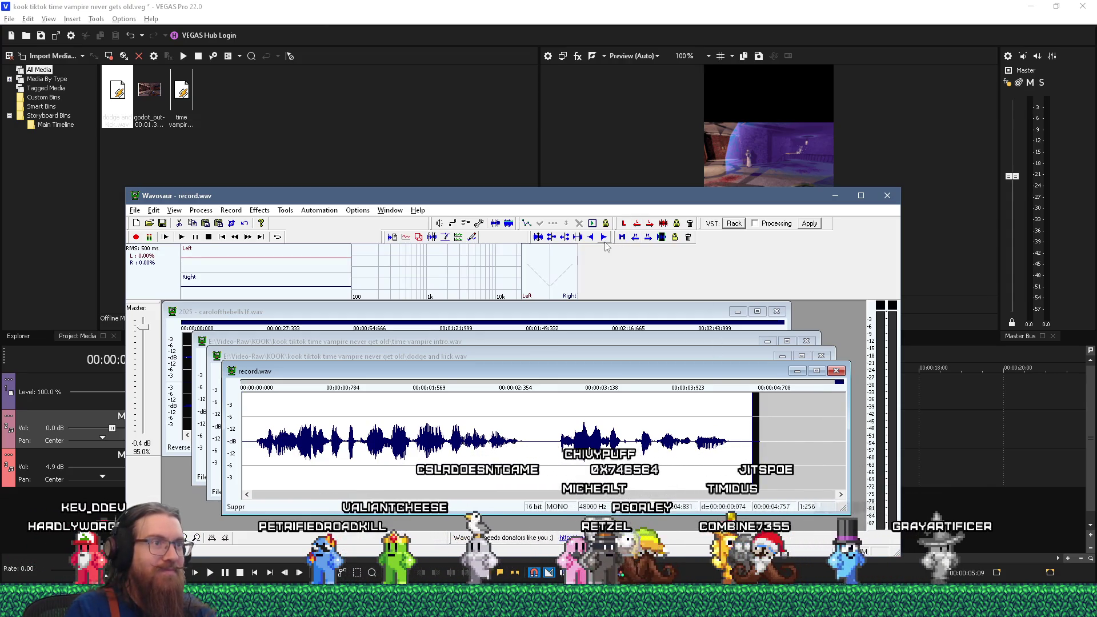
# - Save the take as never get old.wav in the kook tiktok time vampire never get old folder
pyautogui.click(162, 223)
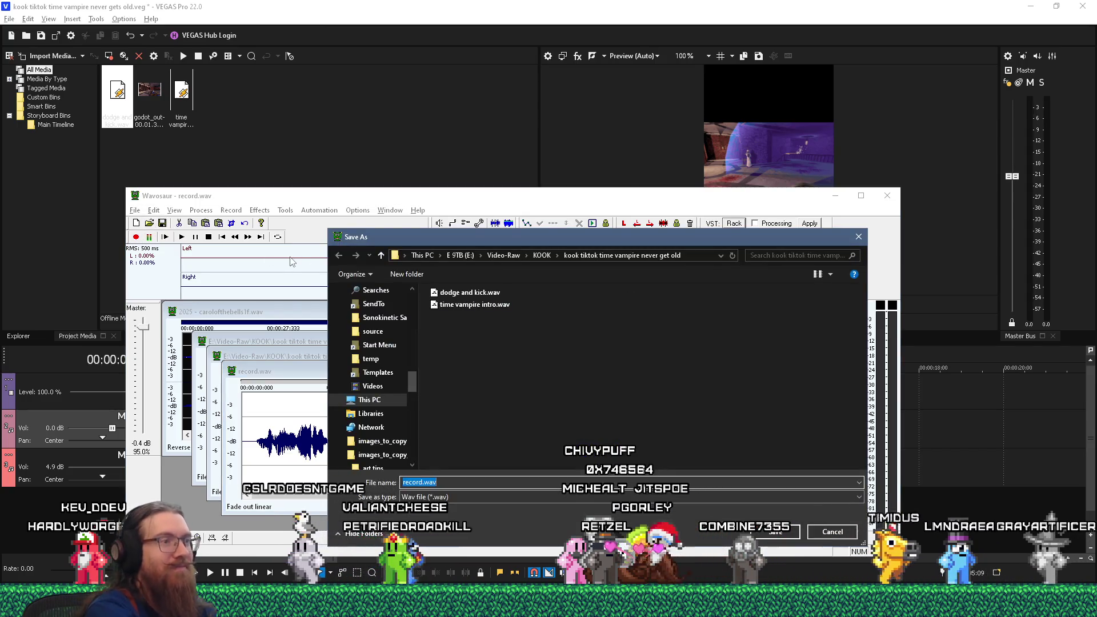
pyautogui.write('never get old')
pyautogui.press('Return')
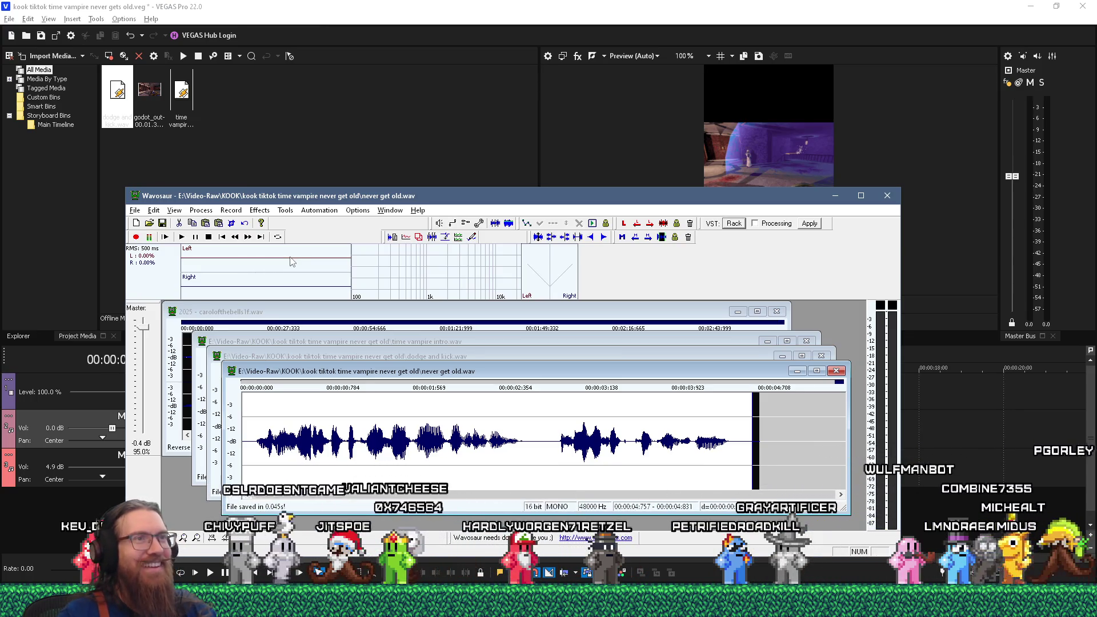
pyautogui.hotkey('alt', 'Tab')
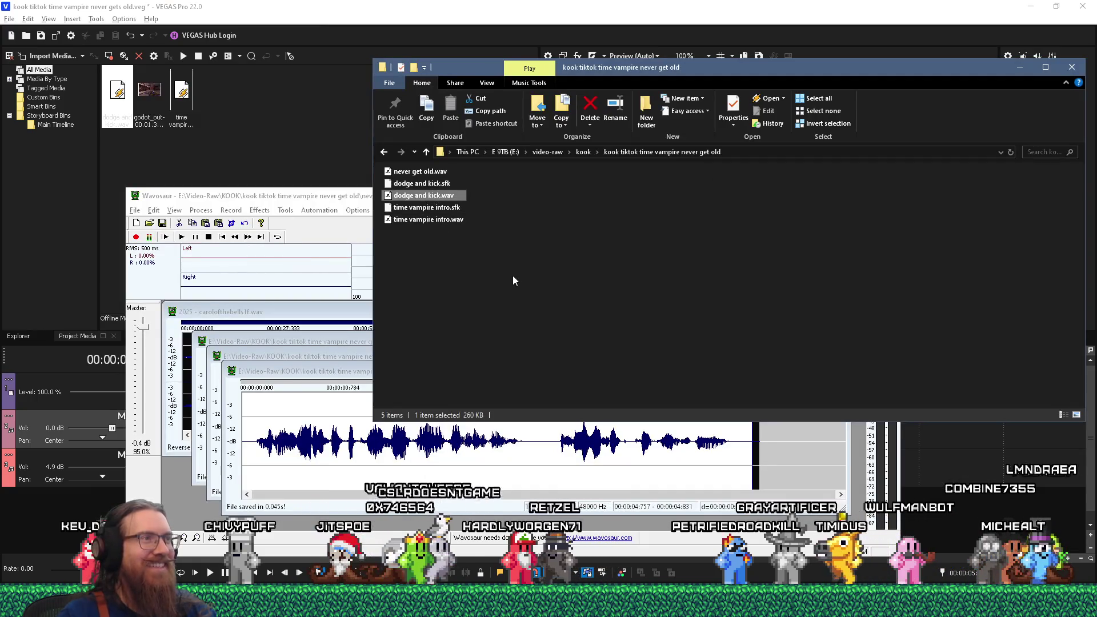
# - Place never get old.wav after the dodge and kick take on track 3, trim its start, and preview it
pyautogui.click(487, 241)
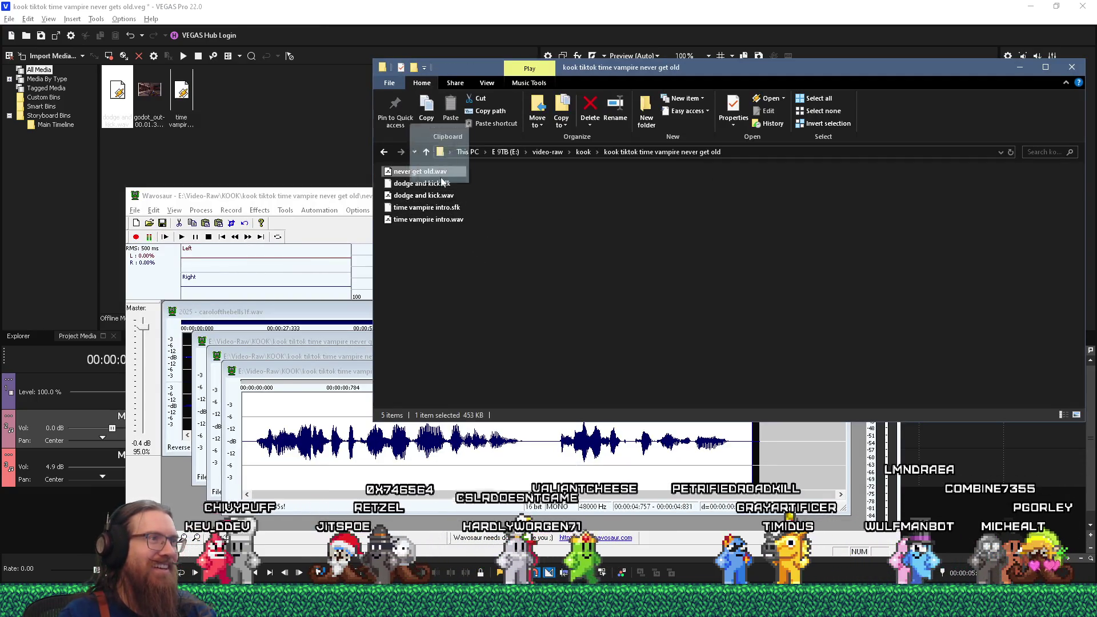
pyautogui.hotkey('alt', 'Tab')
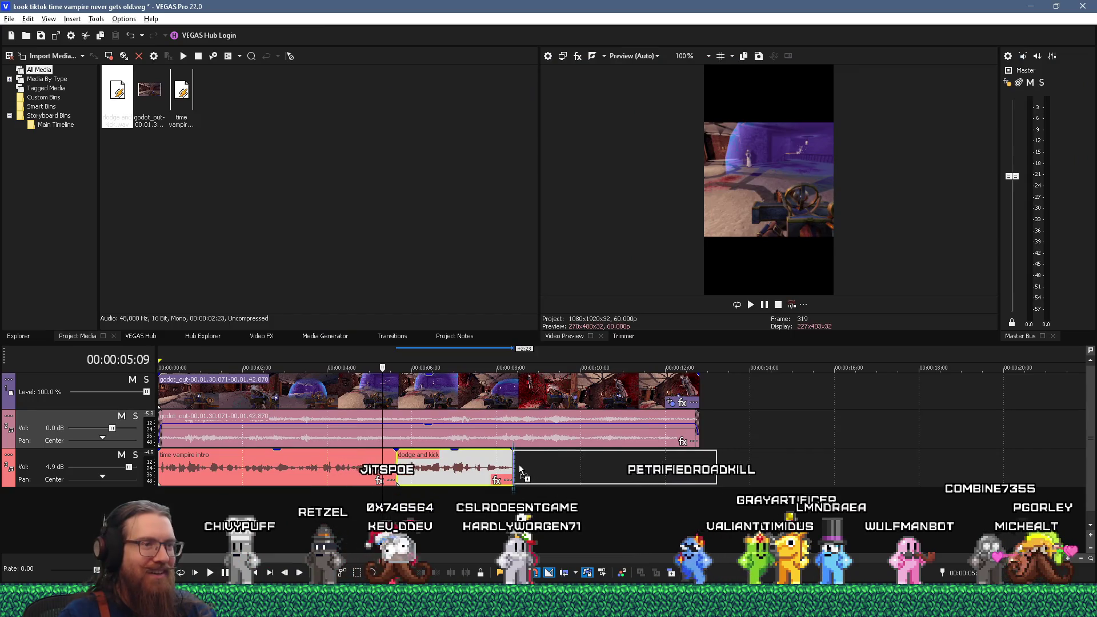
pyautogui.moveTo(520, 470); pyautogui.dragTo(535, 487)
pyautogui.scroll(5, 583, 473)
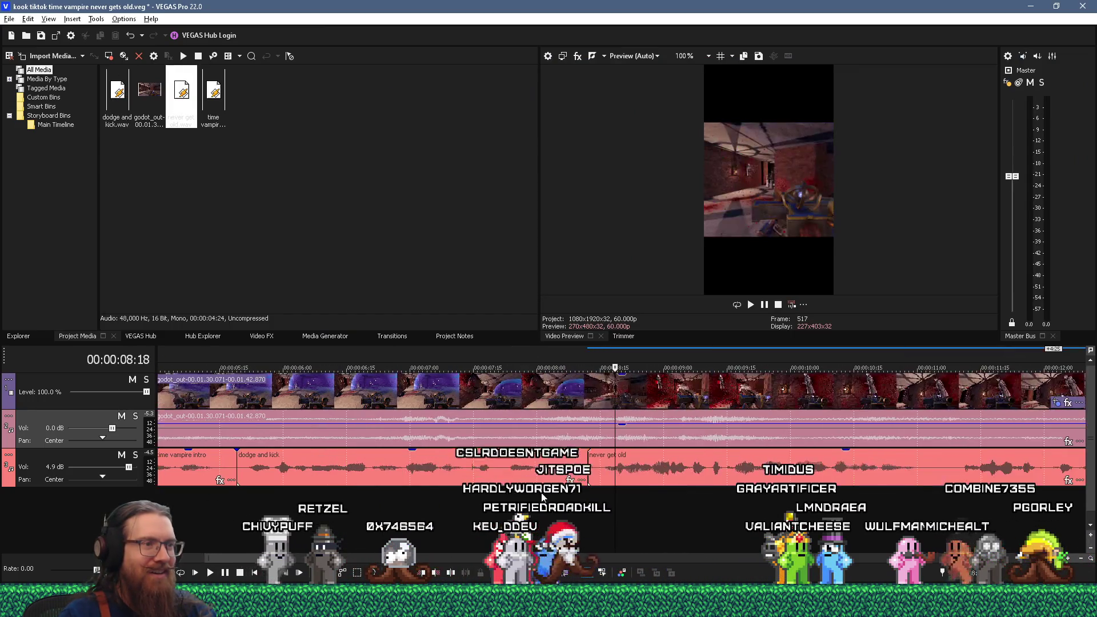
pyautogui.moveTo(583, 473); pyautogui.dragTo(607, 482)
pyautogui.click(553, 497)
pyautogui.press('space')
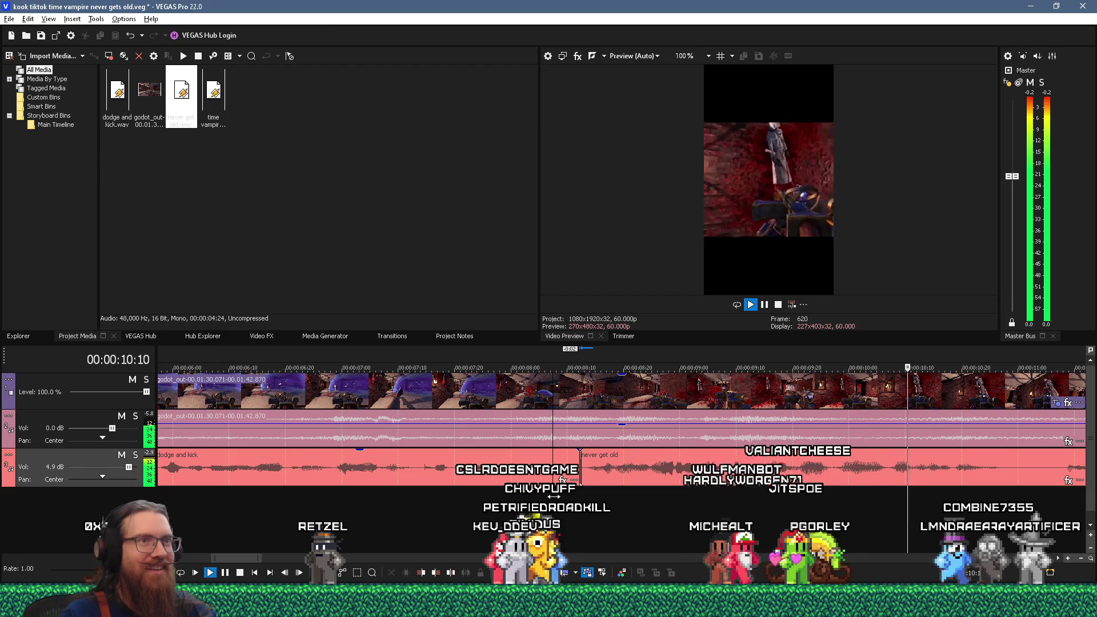
# - Shorten the voiceover's end, split out the pause, butt the halves together, and play them back
pyautogui.scroll(-2, 579, 484)
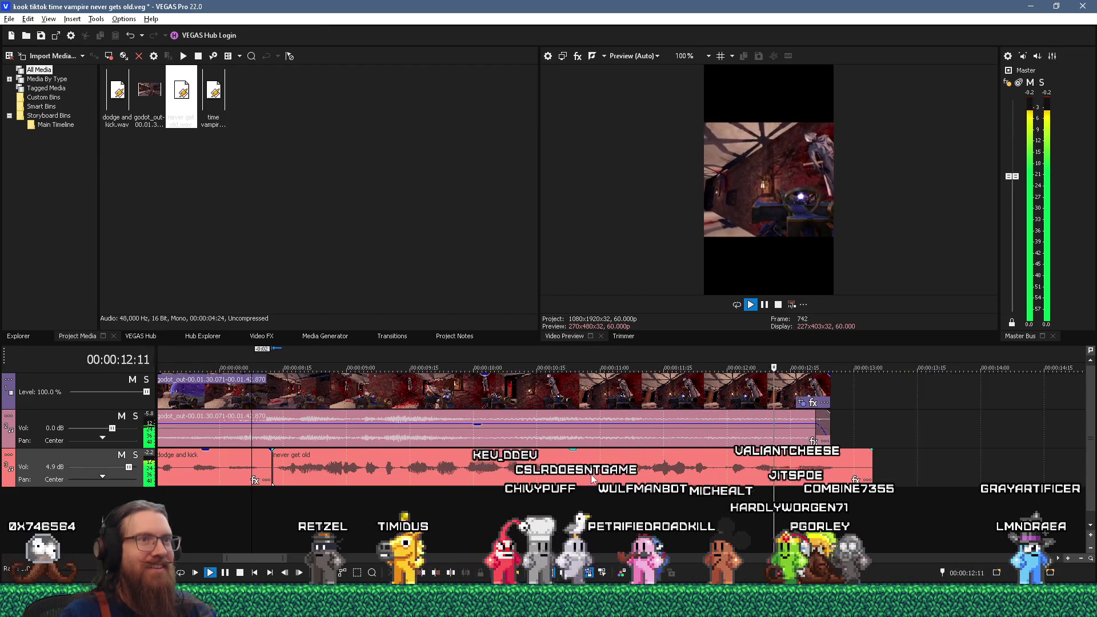
pyautogui.moveTo(868, 471); pyautogui.dragTo(853, 470)
pyautogui.click(607, 468)
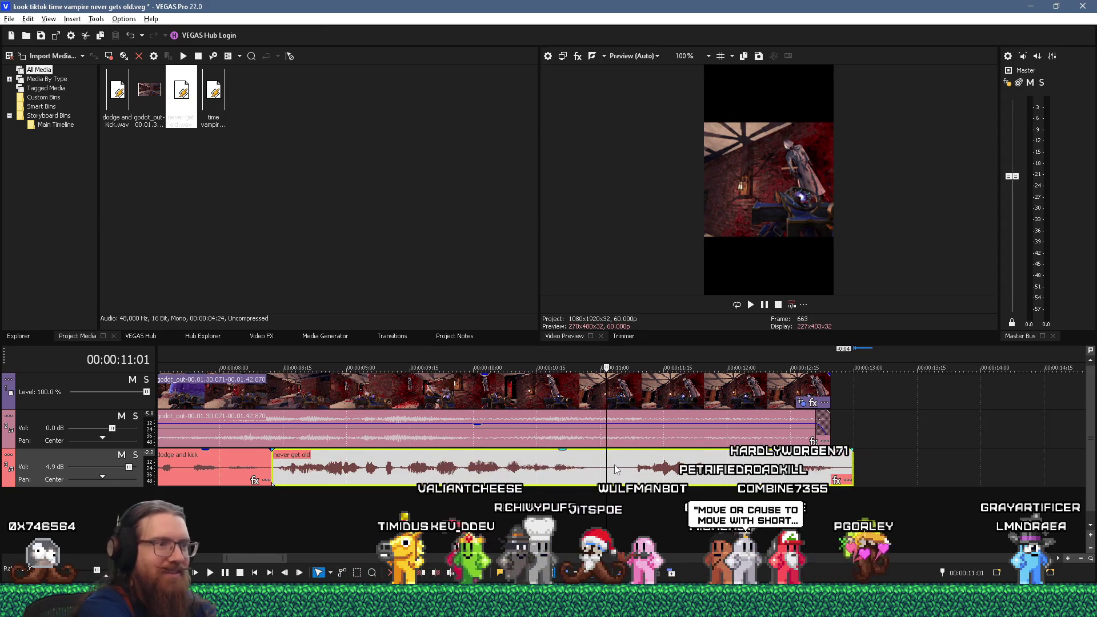
pyautogui.press('s')
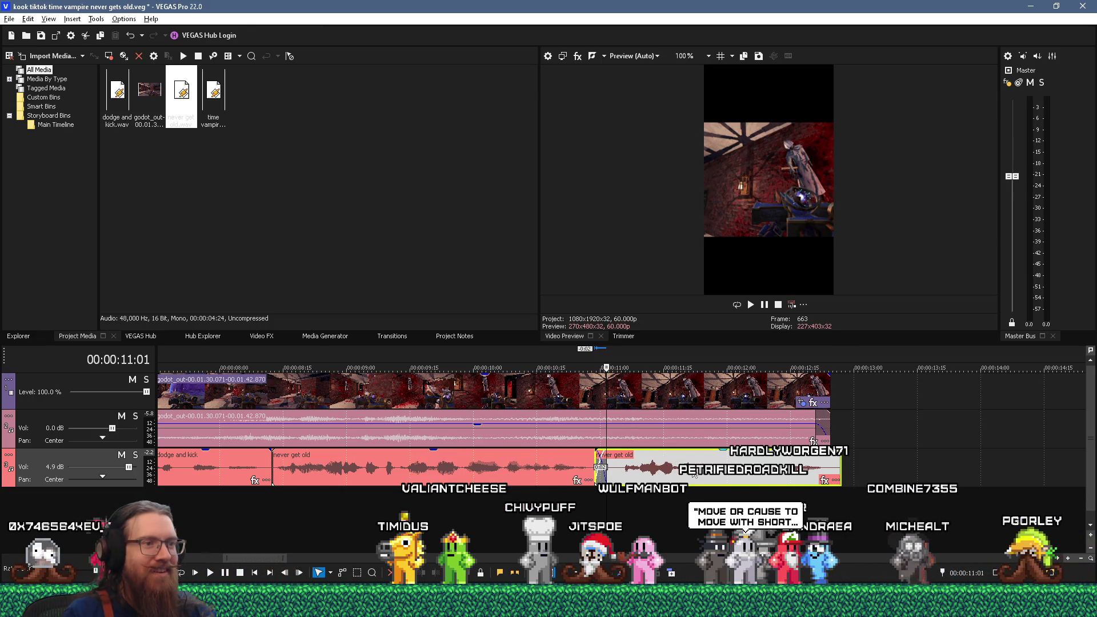
pyautogui.moveTo(597, 470)
pyautogui.mouseDown()
pyautogui.moveTo(617, 471)
pyautogui.moveTo(599, 470)
pyautogui.mouseUp()
pyautogui.moveTo(680, 473); pyautogui.dragTo(664, 475)
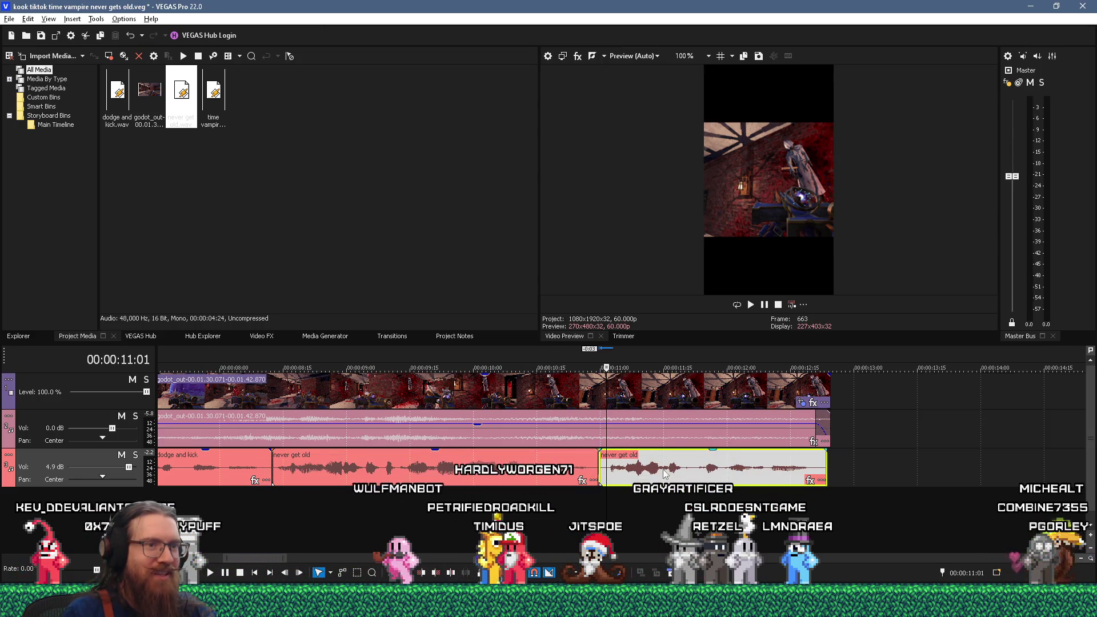
pyautogui.click(527, 500)
pyautogui.press('space')
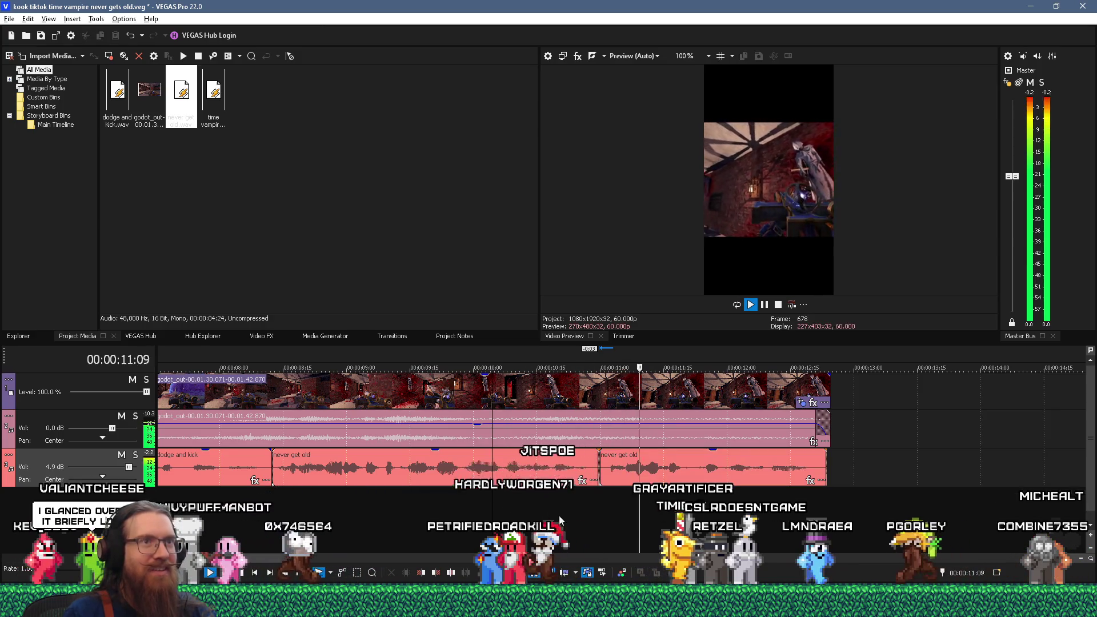
pyautogui.press('space')
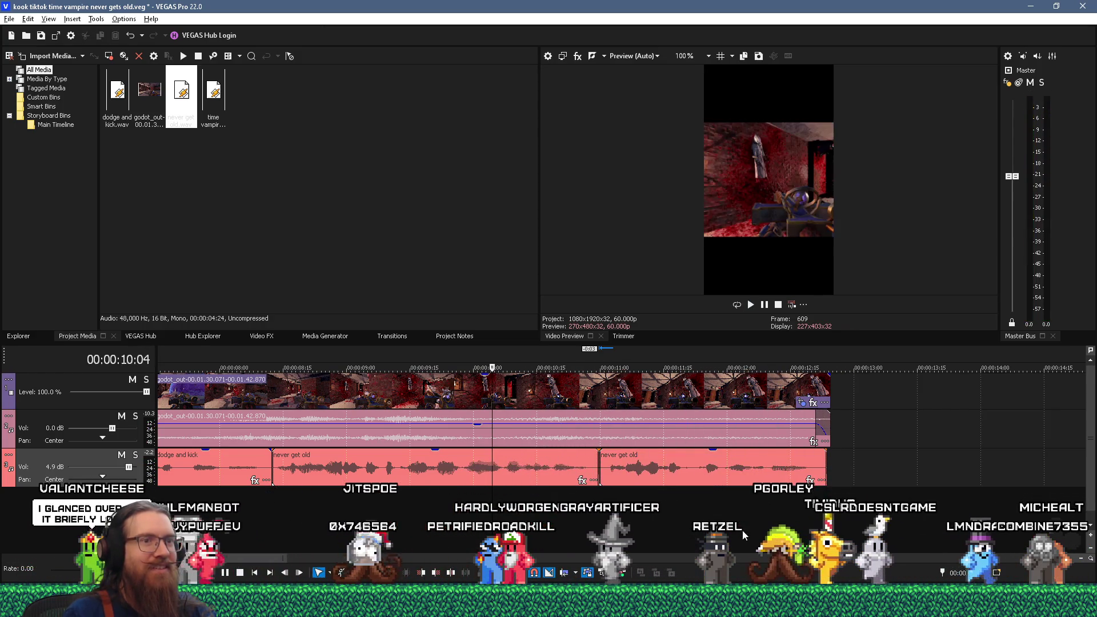
# - Bring up the File menu
pyautogui.click(10, 19)
pyautogui.click(9, 19)
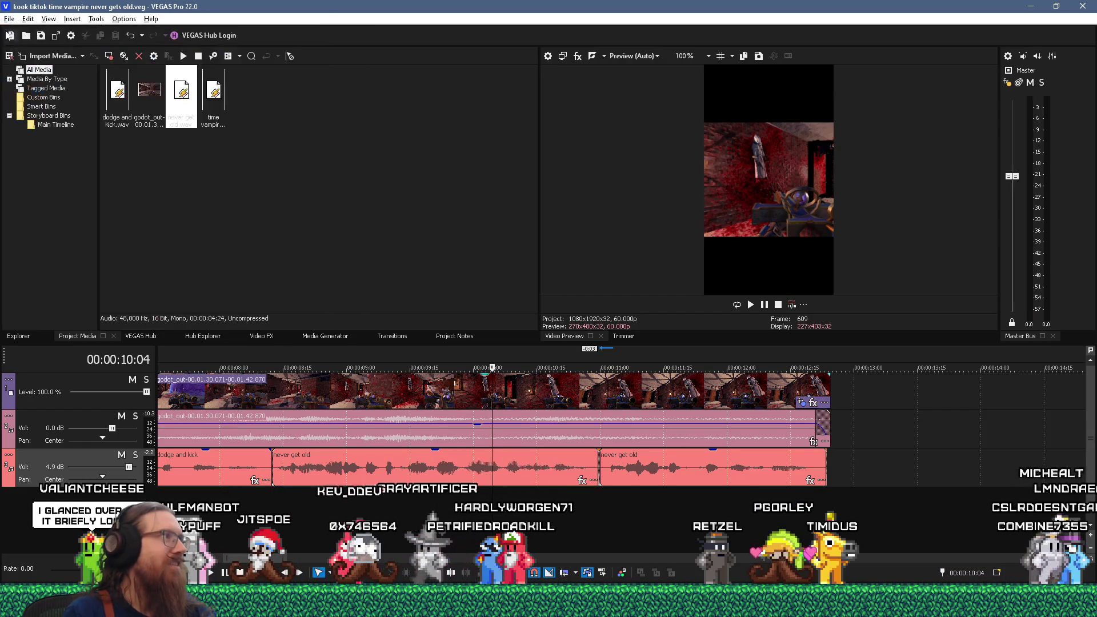
pyautogui.click(9, 19)
pyautogui.moveTo(45, 173)
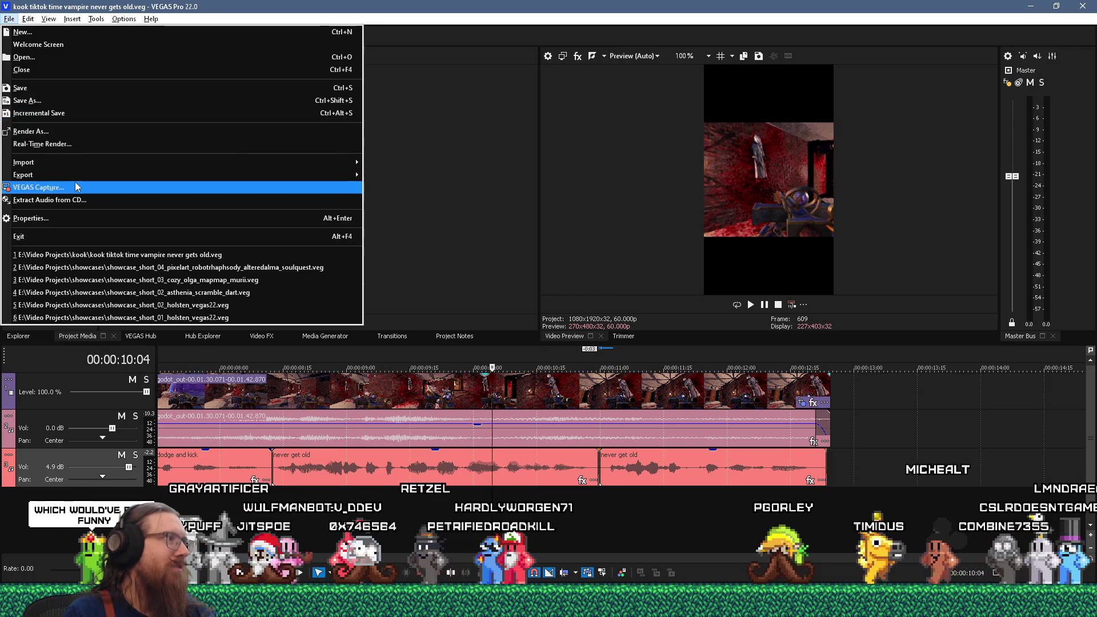
# - Render to kook tiktok time vampire never gets old.mp4 in KOOK renders with the MAGIX AVC/AAC TikTok 60 template, then open it
pyautogui.click(74, 131)
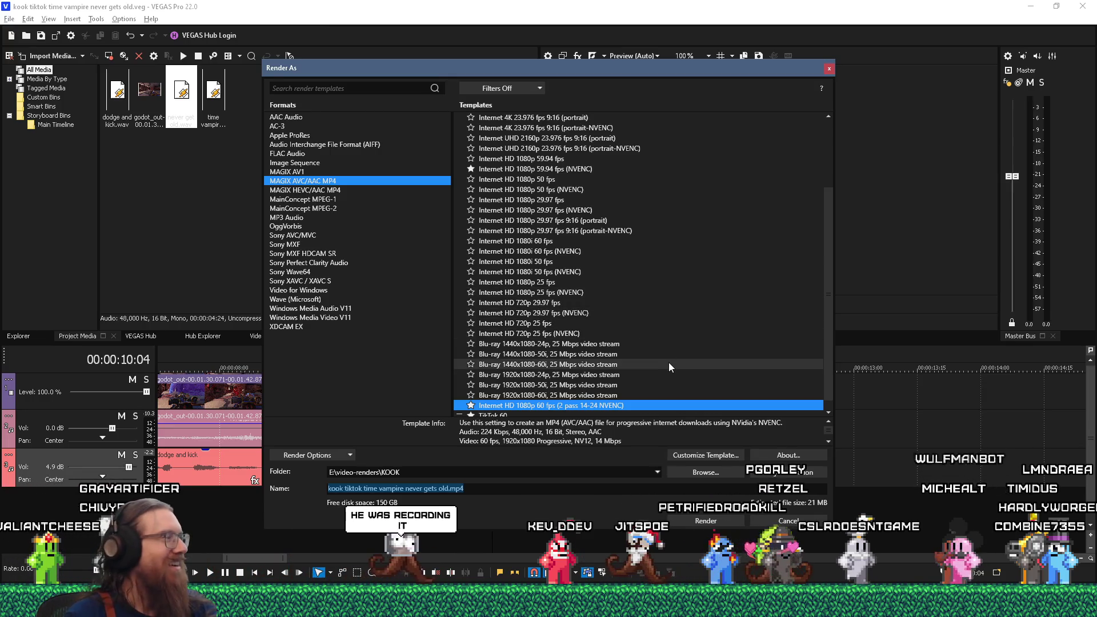
pyautogui.scroll(-1, 670, 363)
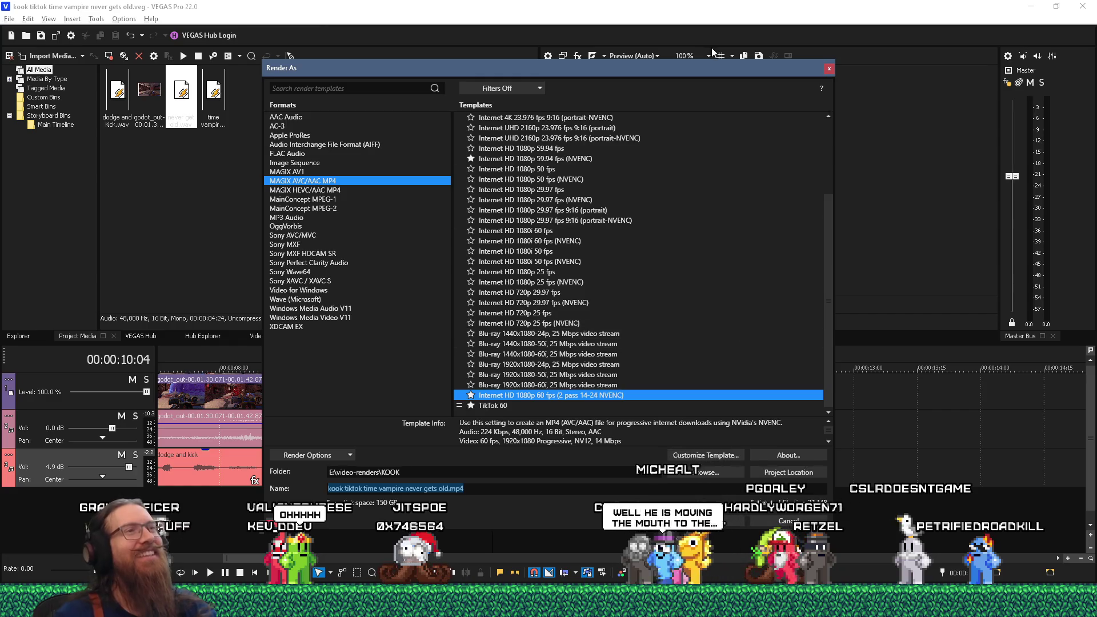
pyautogui.moveTo(687, 67); pyautogui.dragTo(658, 35)
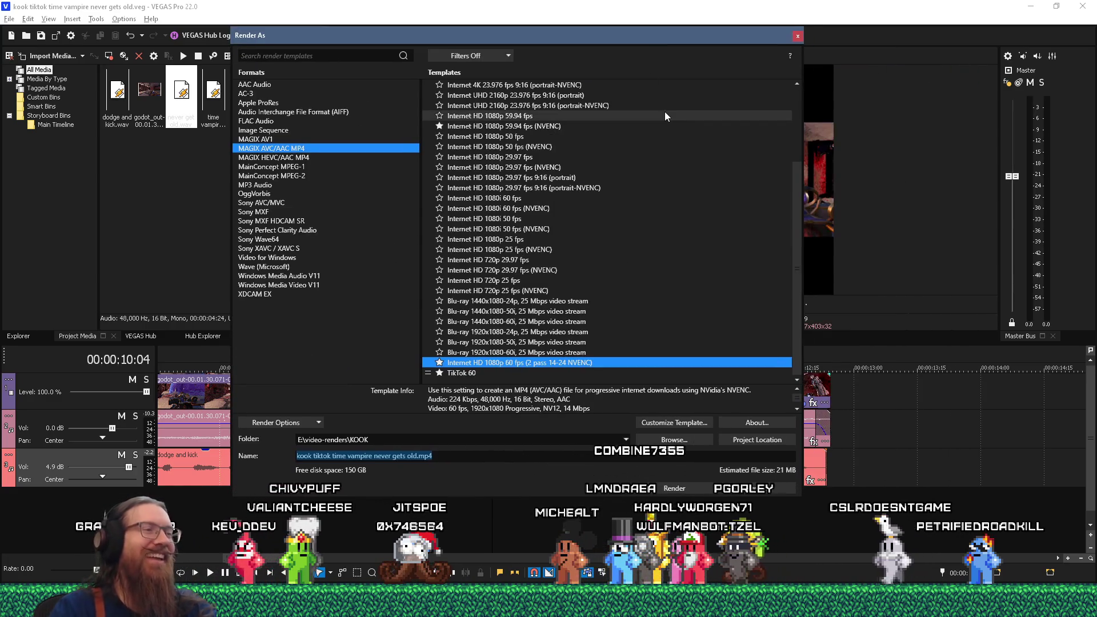
pyautogui.click(468, 375)
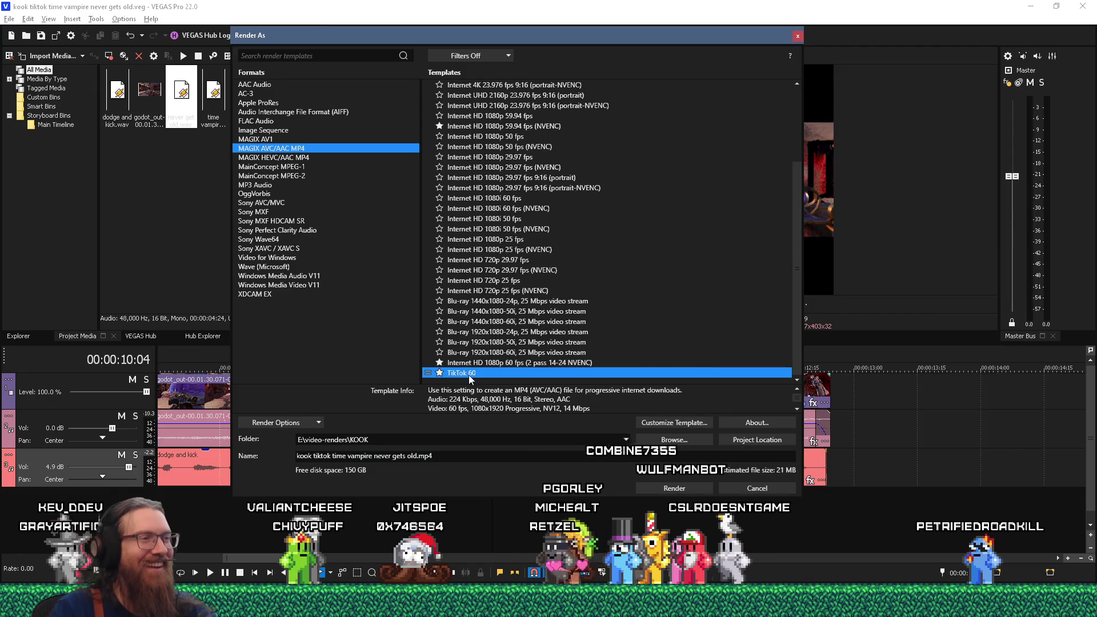
pyautogui.click(693, 491)
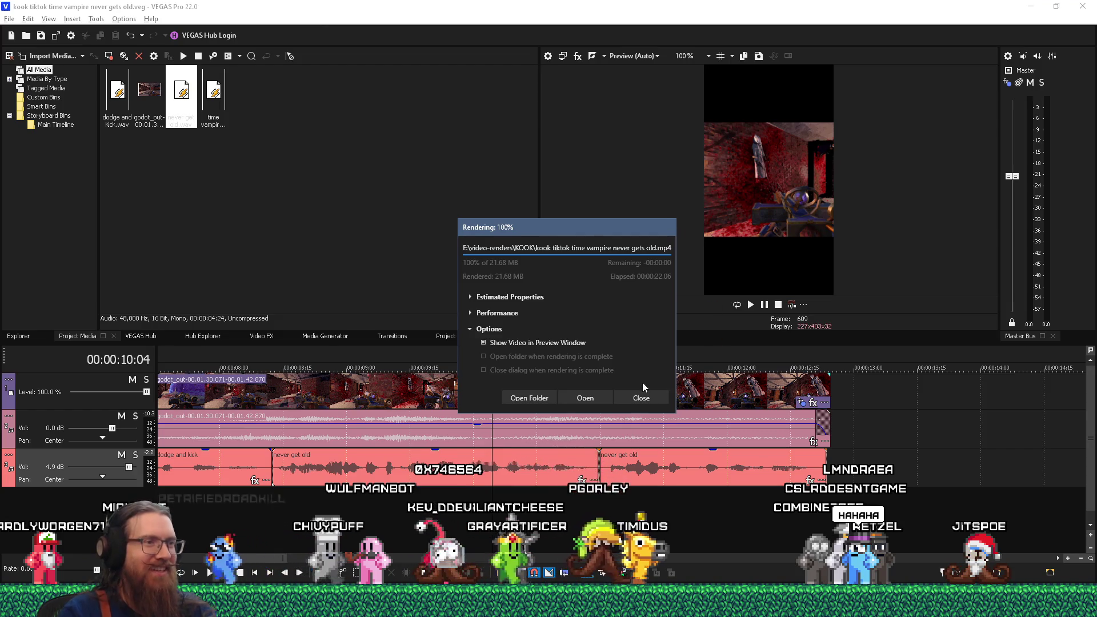
pyautogui.click(563, 399)
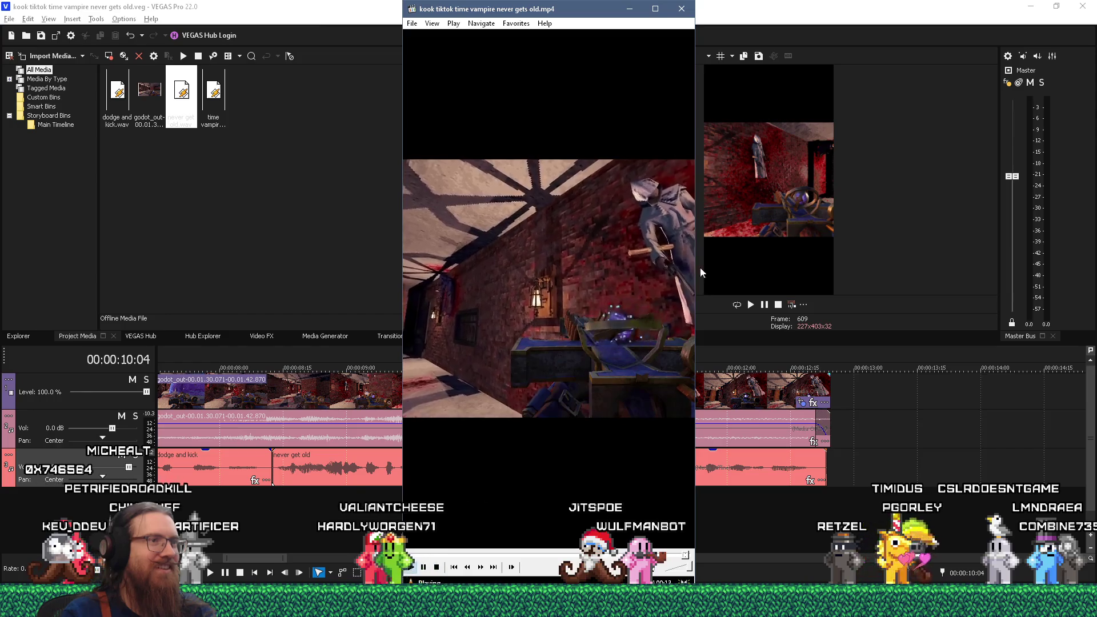
# - Pause the rendered video and close the media player
pyautogui.press('space')
pyautogui.click(682, 9)
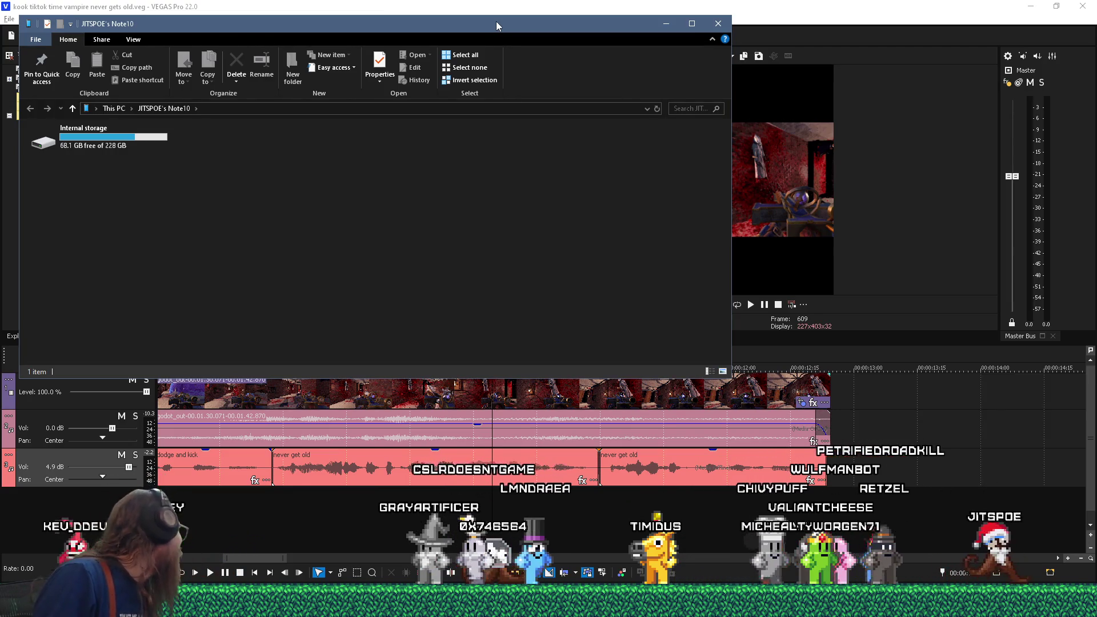
# - Browse the phone to Internal storage > DCIM > Video Editor
pyautogui.moveTo(489, 27); pyautogui.dragTo(660, 59)
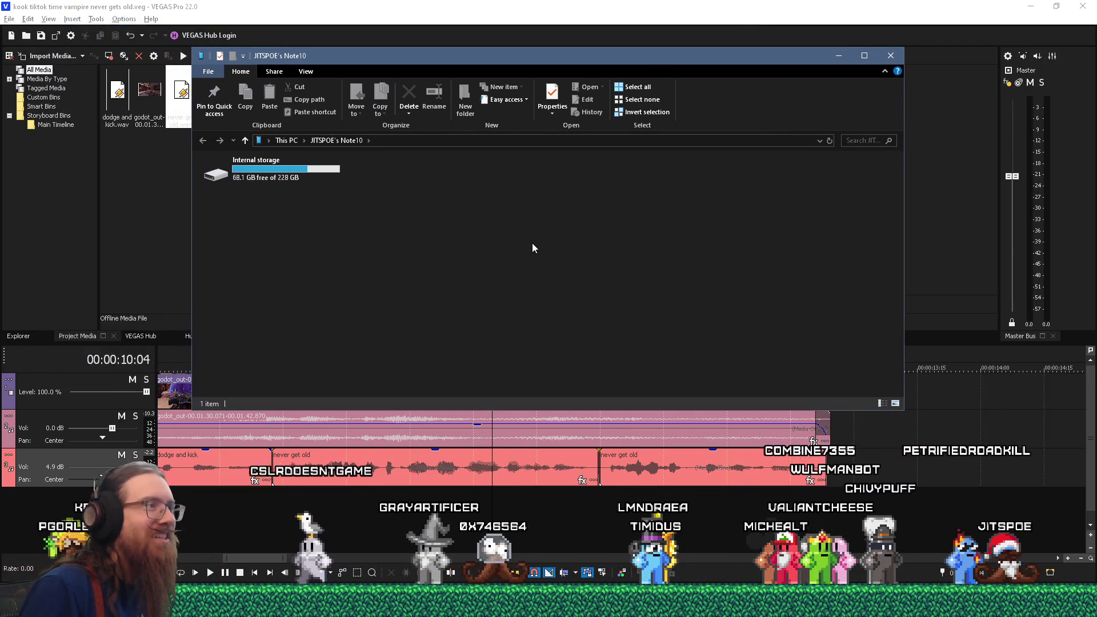
pyautogui.doubleClick(306, 179)
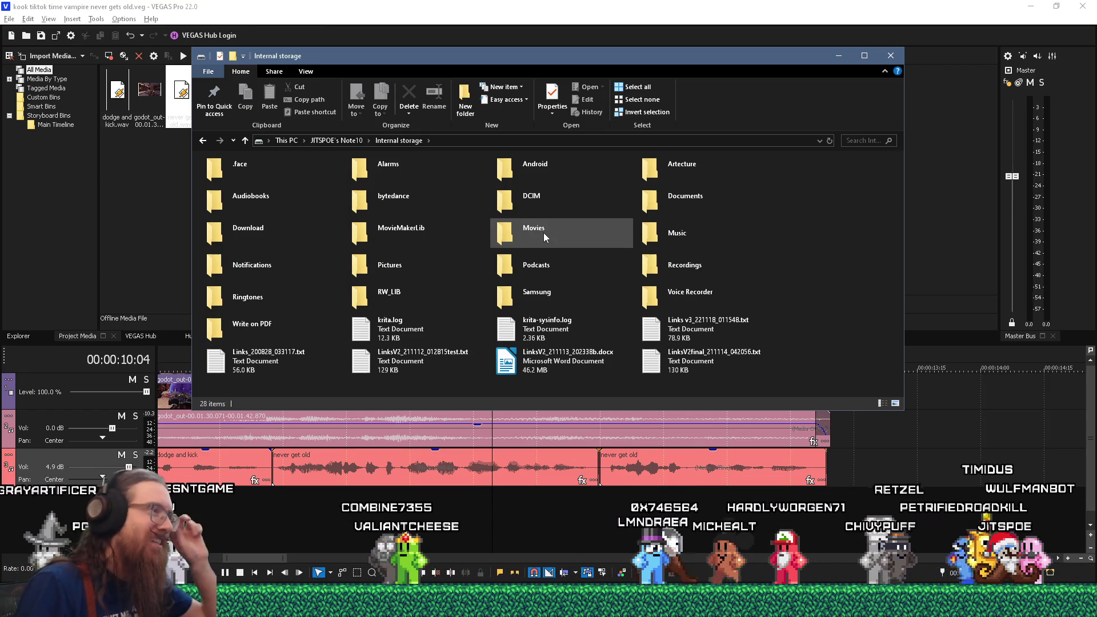
pyautogui.doubleClick(516, 210)
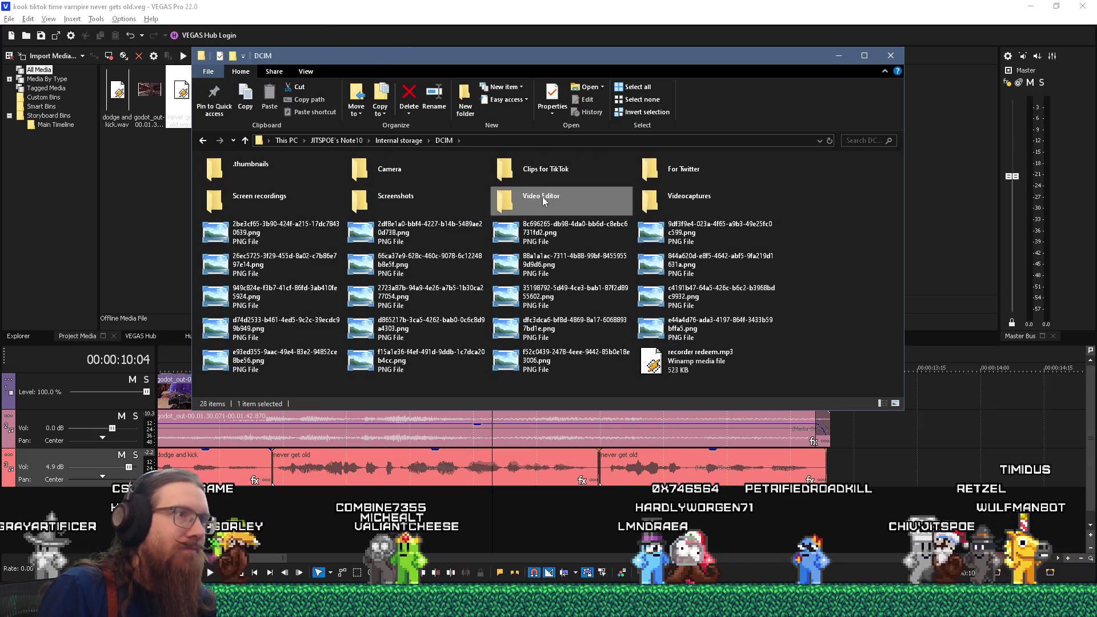
pyautogui.doubleClick(543, 196)
# - Open E:\video-renders\KOOK and copy kook tiktok time vampire never gets old.mp4 into the phone folder
pyautogui.press('super+r')
pyautogui.hotkey('alt', 'Tab')
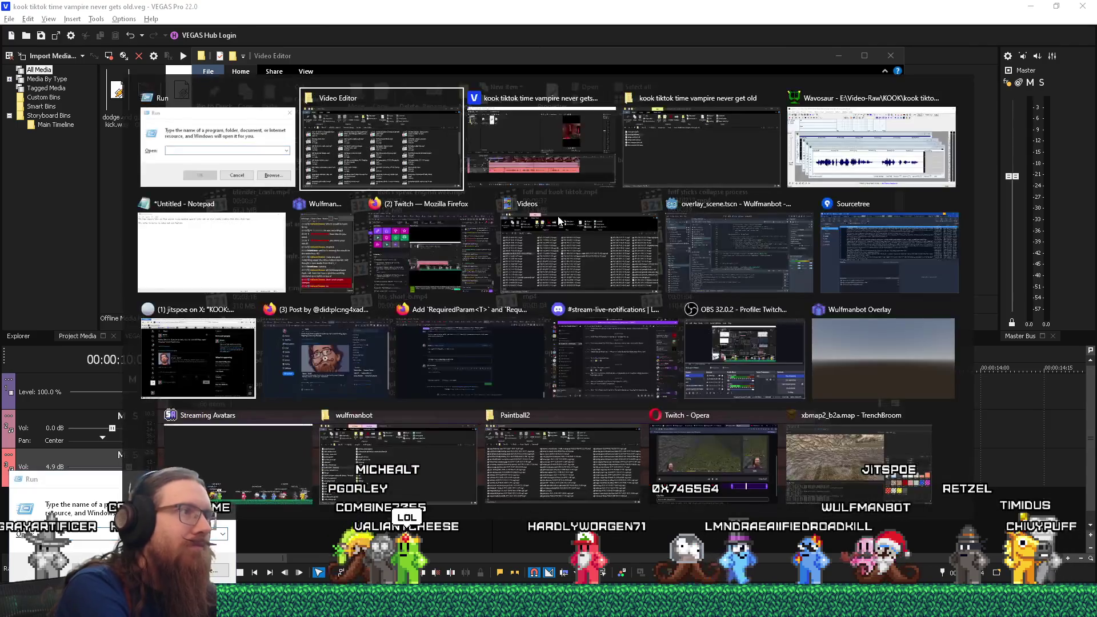
pyautogui.write('e')
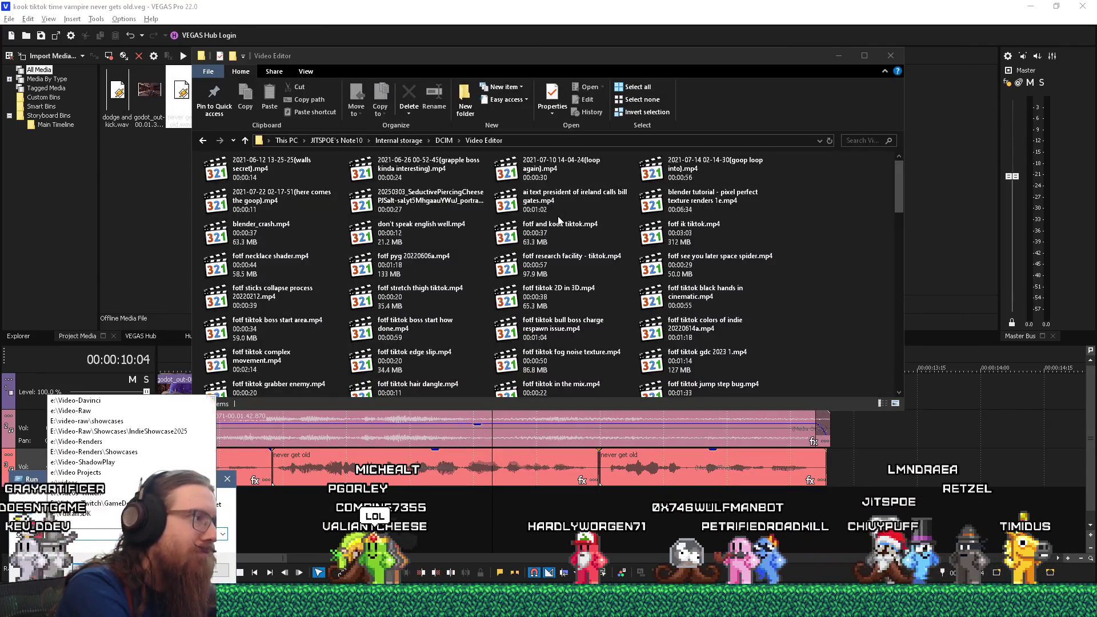
pyautogui.press('Escape')
pyautogui.press('Return')
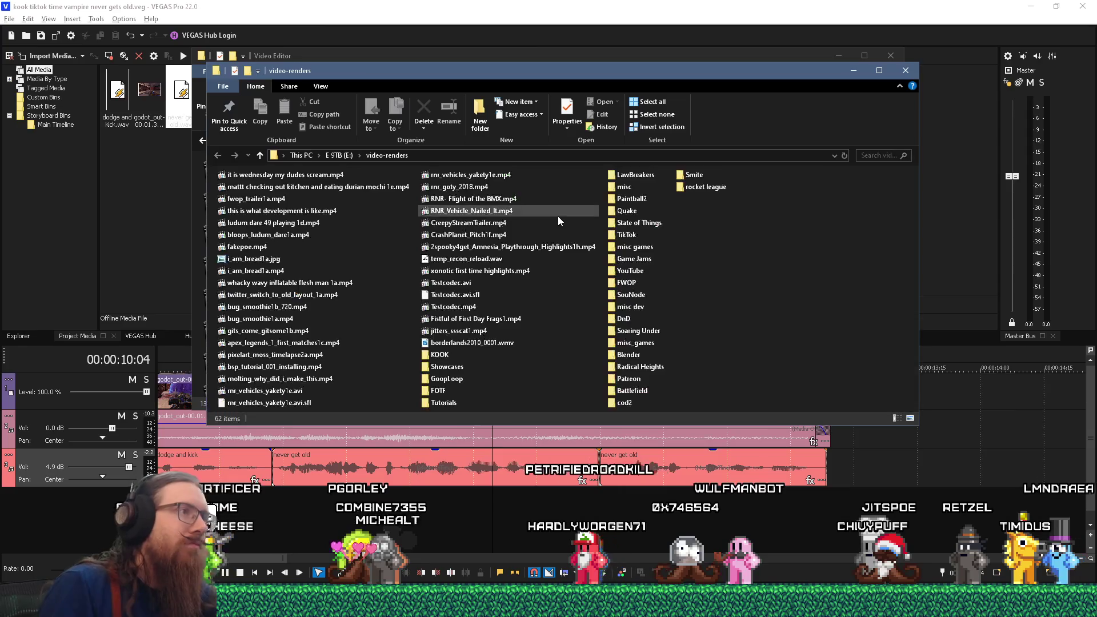
pyautogui.doubleClick(433, 359)
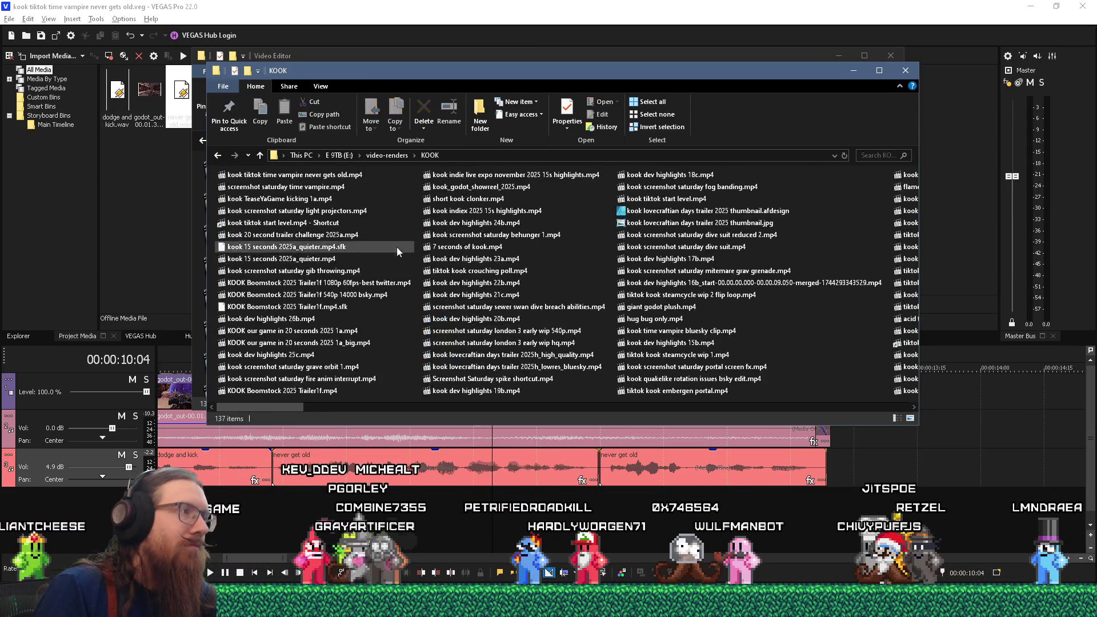
pyautogui.moveTo(399, 84); pyautogui.dragTo(690, 124)
pyautogui.click(578, 215)
pyautogui.moveTo(217, 174)
pyautogui.mouseDown()
pyautogui.moveTo(366, 194)
pyautogui.moveTo(343, 177)
pyautogui.mouseUp()
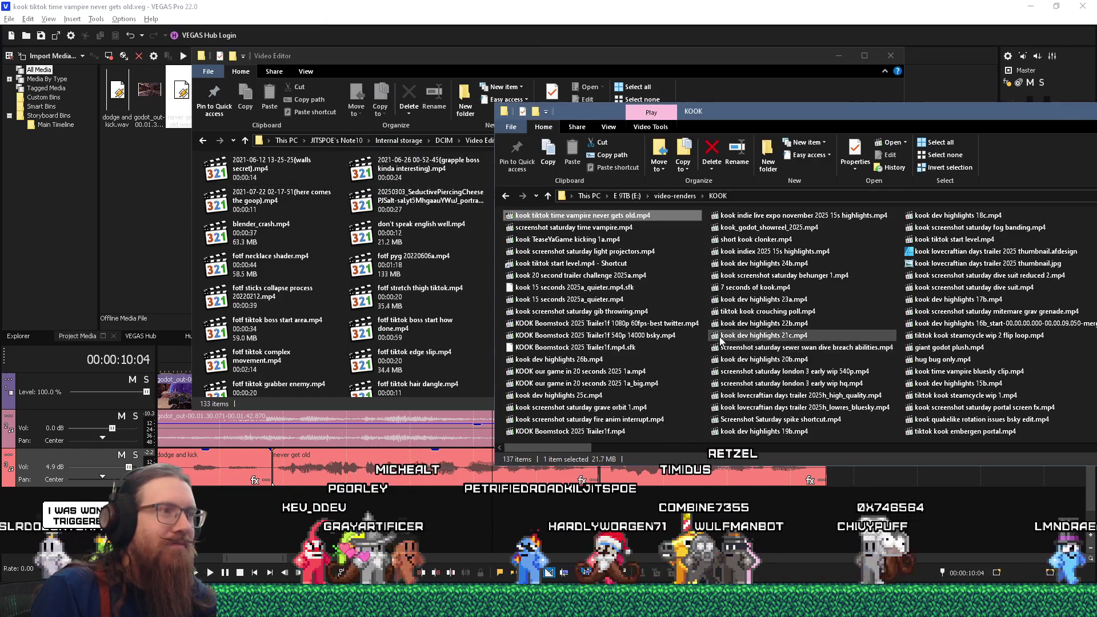
pyautogui.moveTo(721, 337)
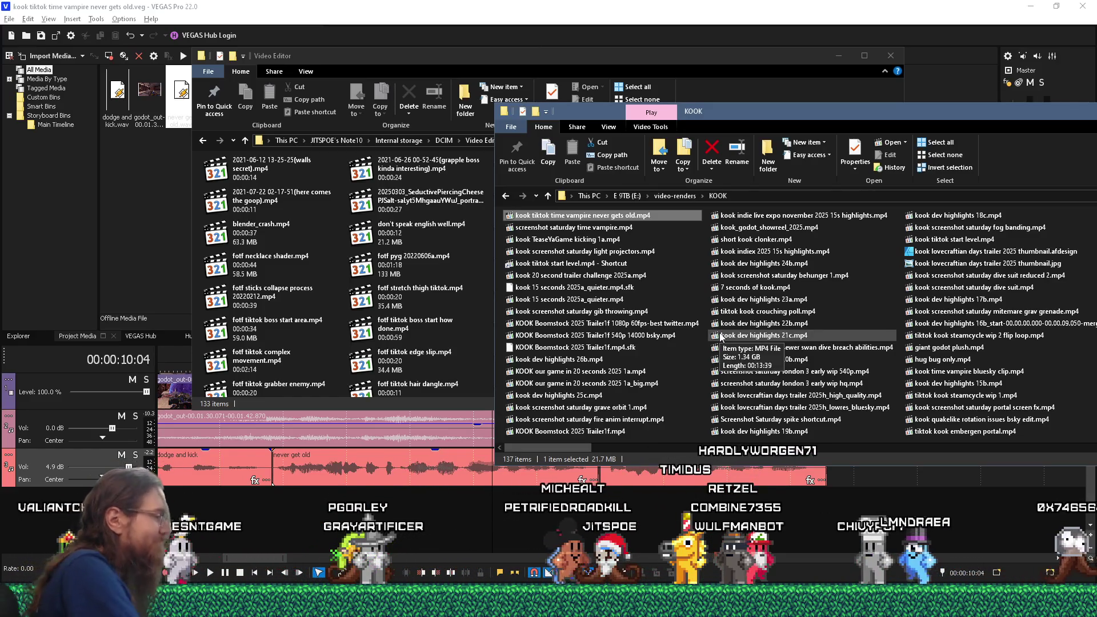
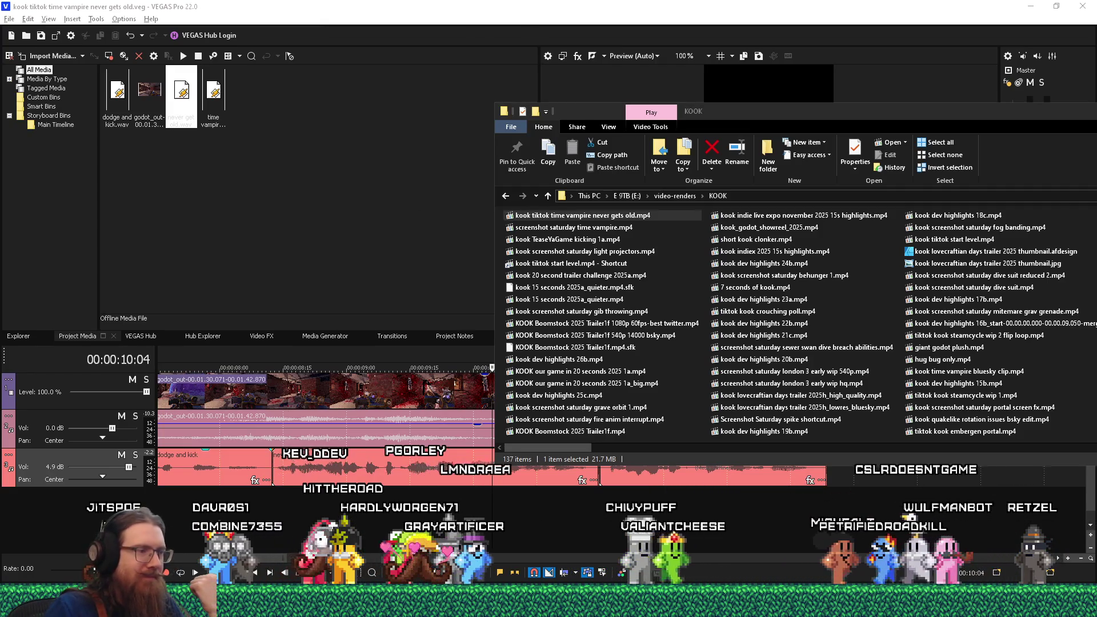
# - Close the Steam subscriber agreement window, bring up the Godot pull request in Firefox, and open a new tab
pyautogui.moveTo(549, 605)
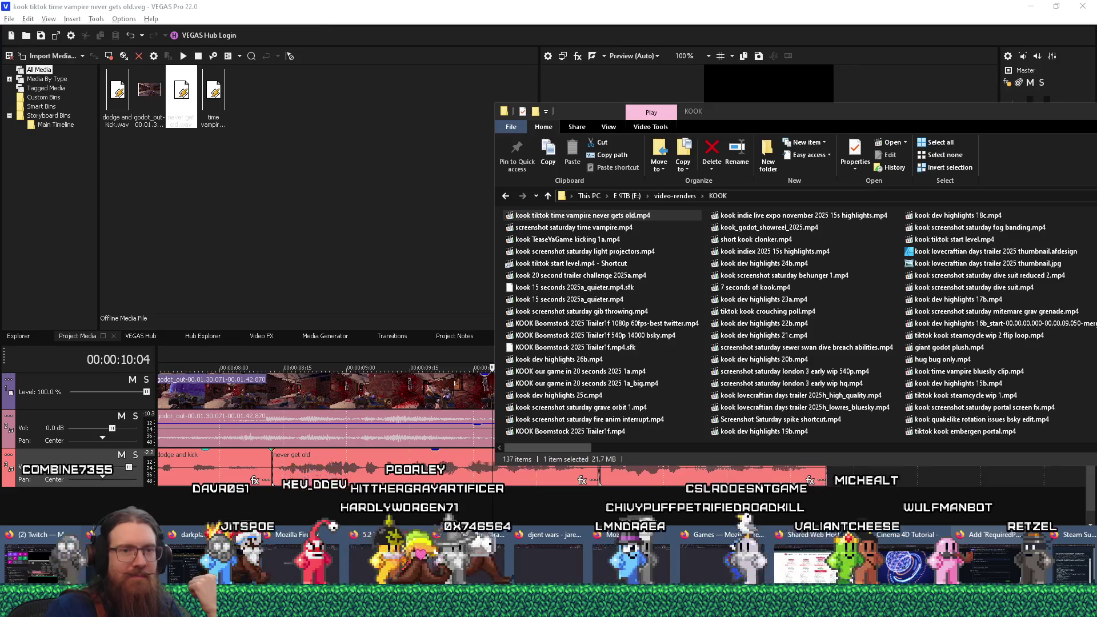
pyautogui.click(1062, 569)
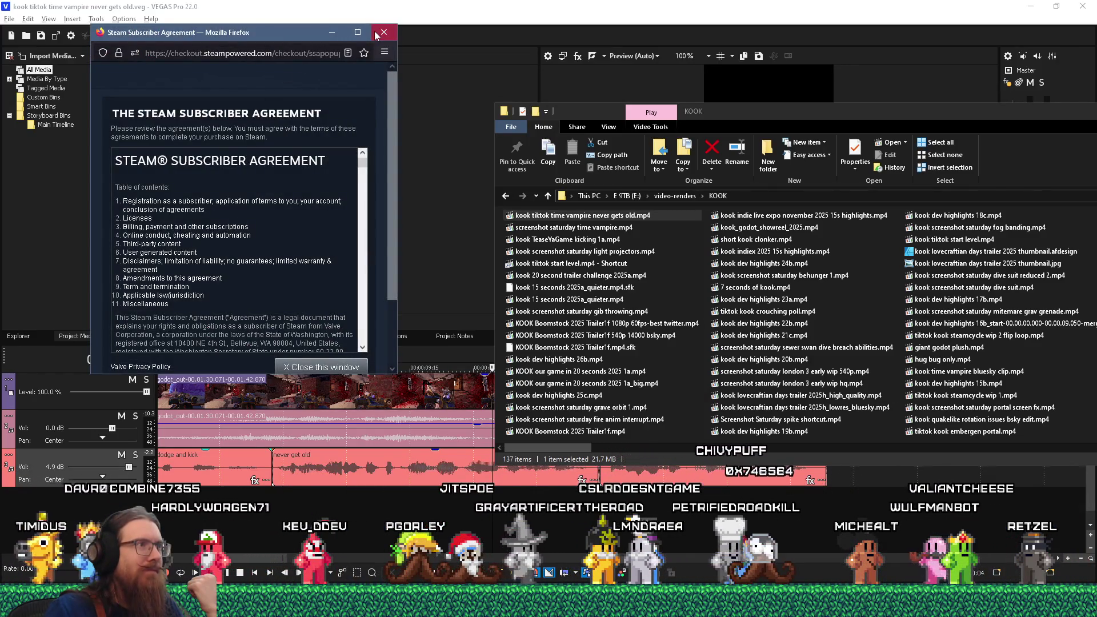
pyautogui.click(381, 33)
pyautogui.moveTo(548, 607)
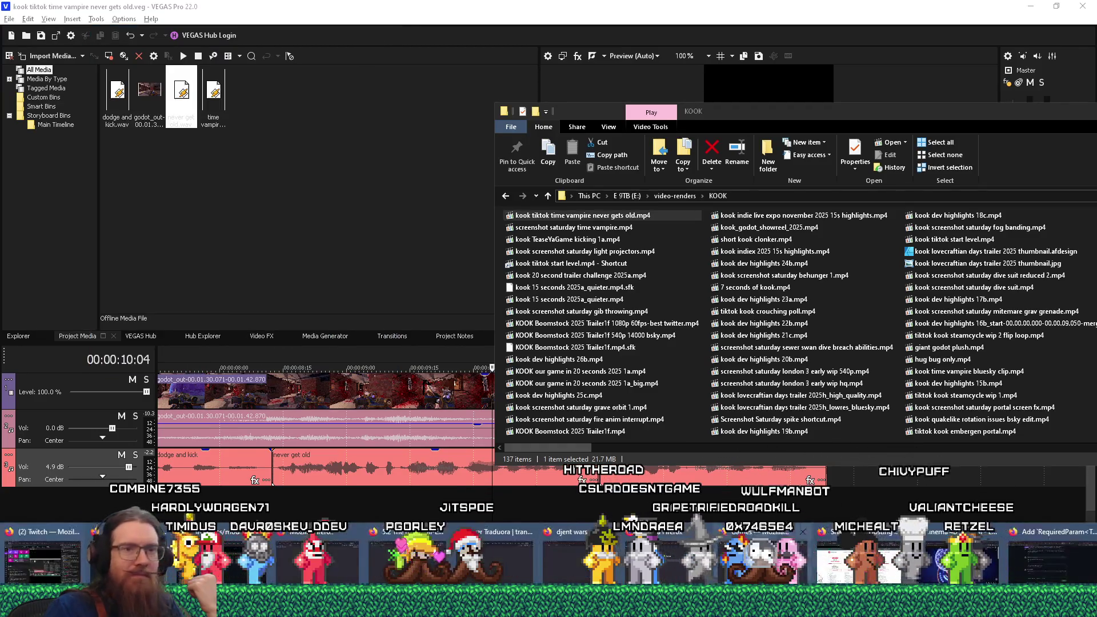
pyautogui.click(1026, 565)
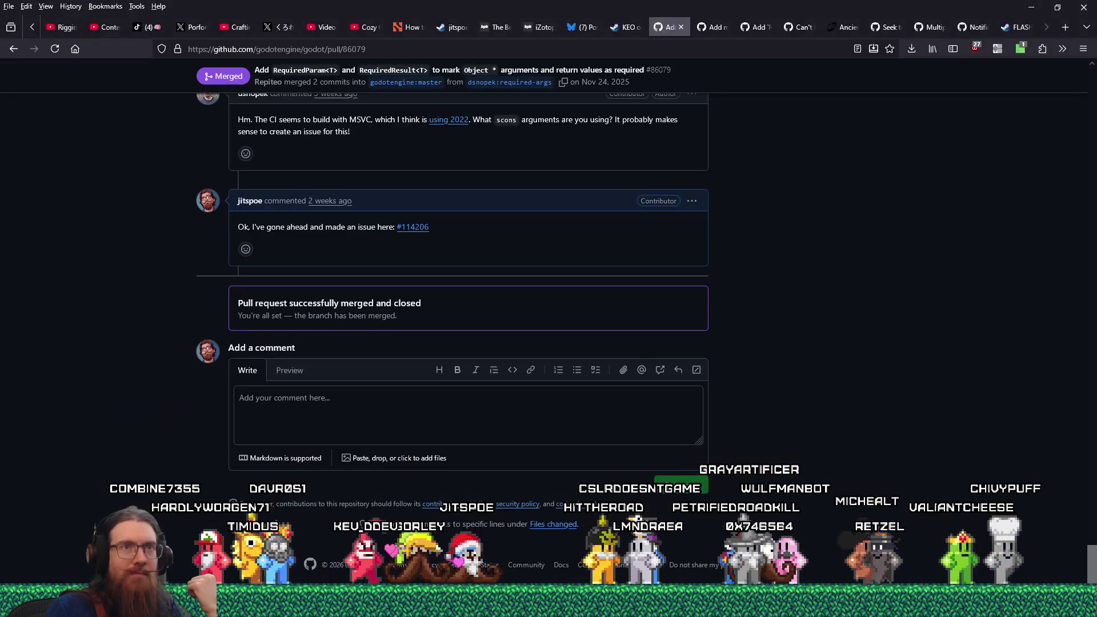
pyautogui.click(1063, 28)
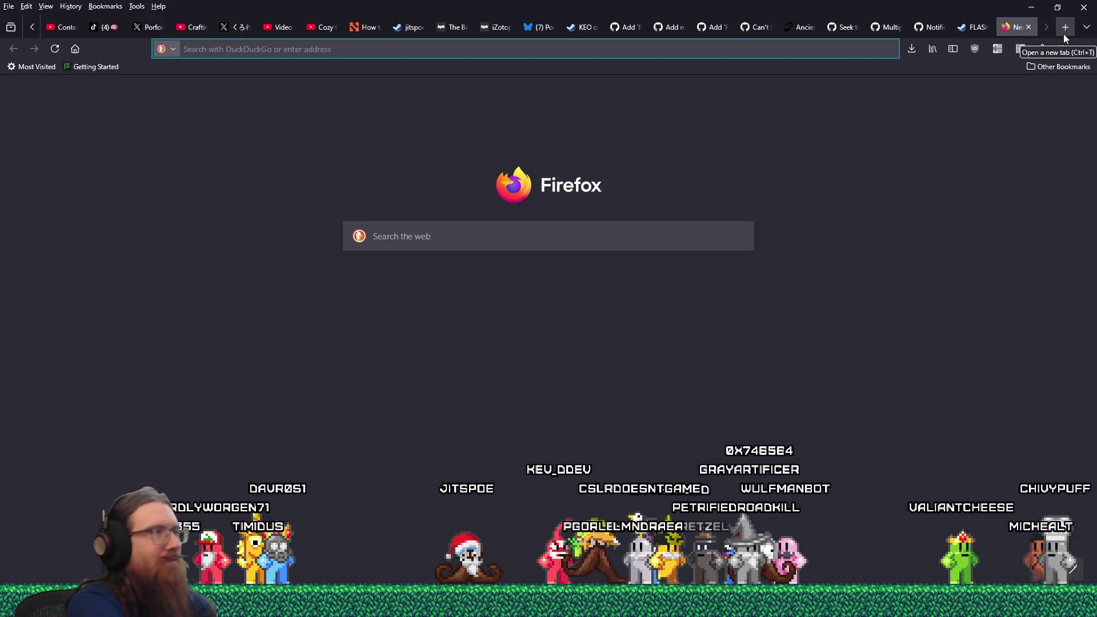
# - Navigate Firefox to the user's TikTok profile page
pyautogui.write('tiktok.com/')
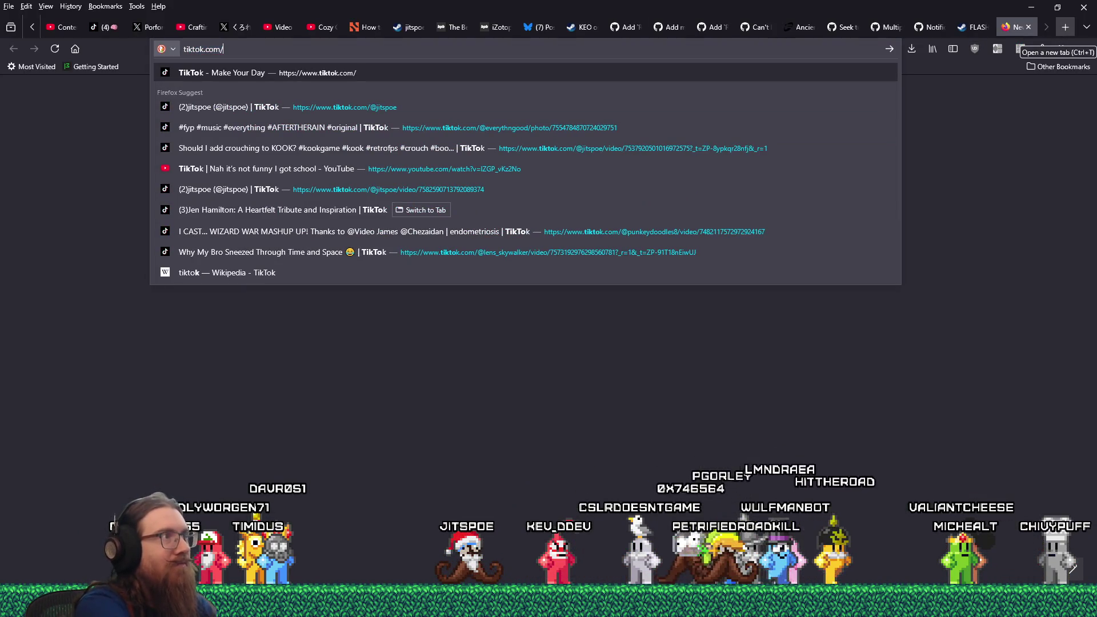
pyautogui.write('j')
pyautogui.press('Down')
pyautogui.press('Down')
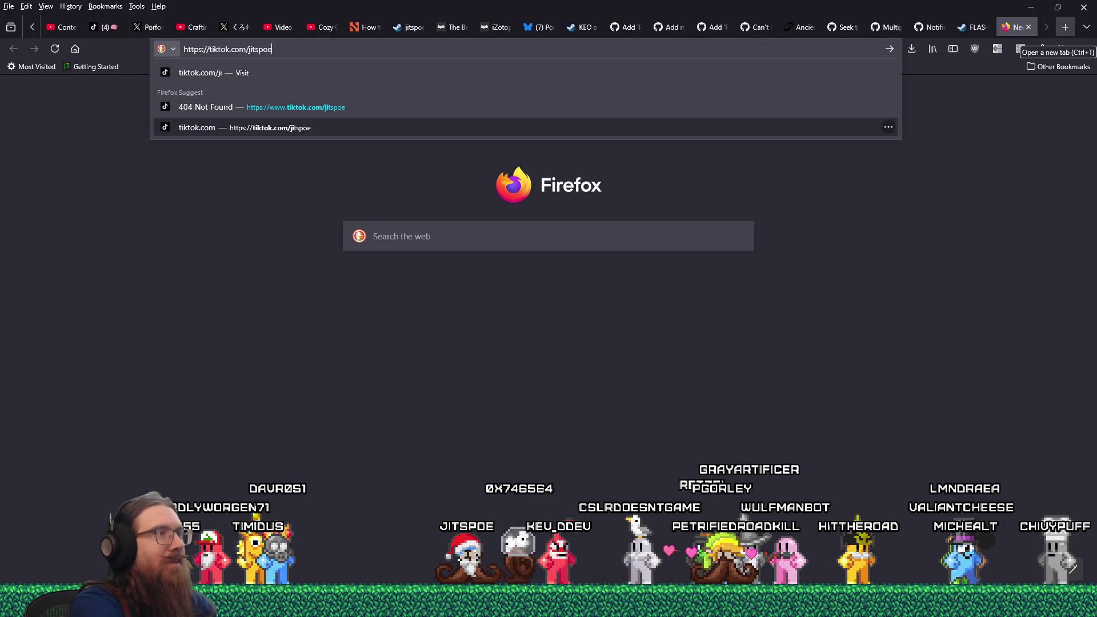
pyautogui.press('Return')
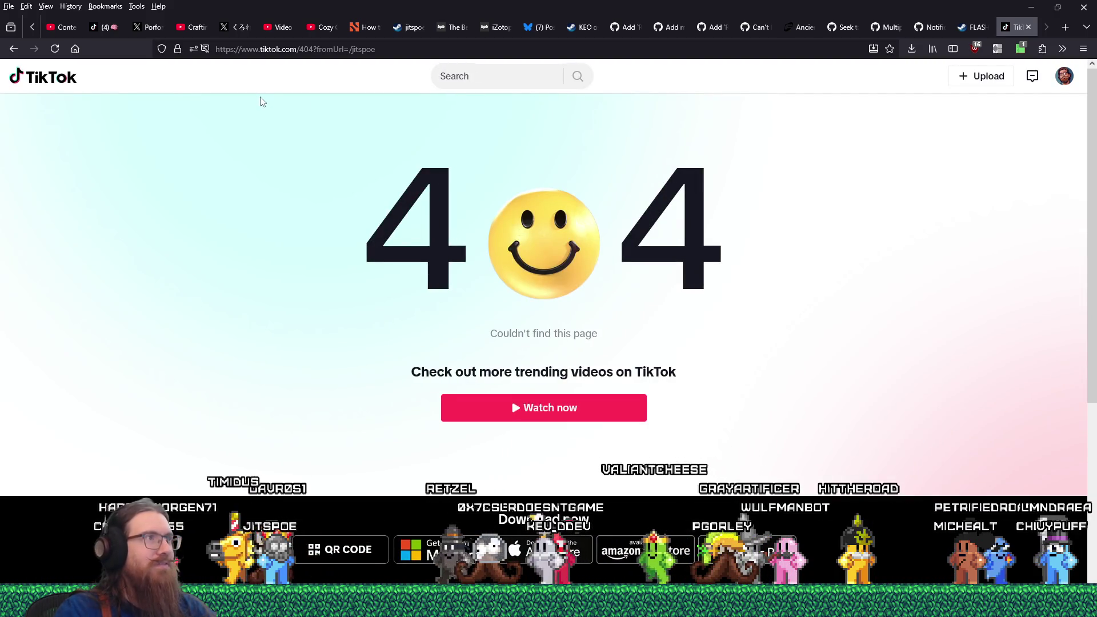
pyautogui.hotkey('ctrl', 'l')
pyautogui.write('tiktok.com/@')
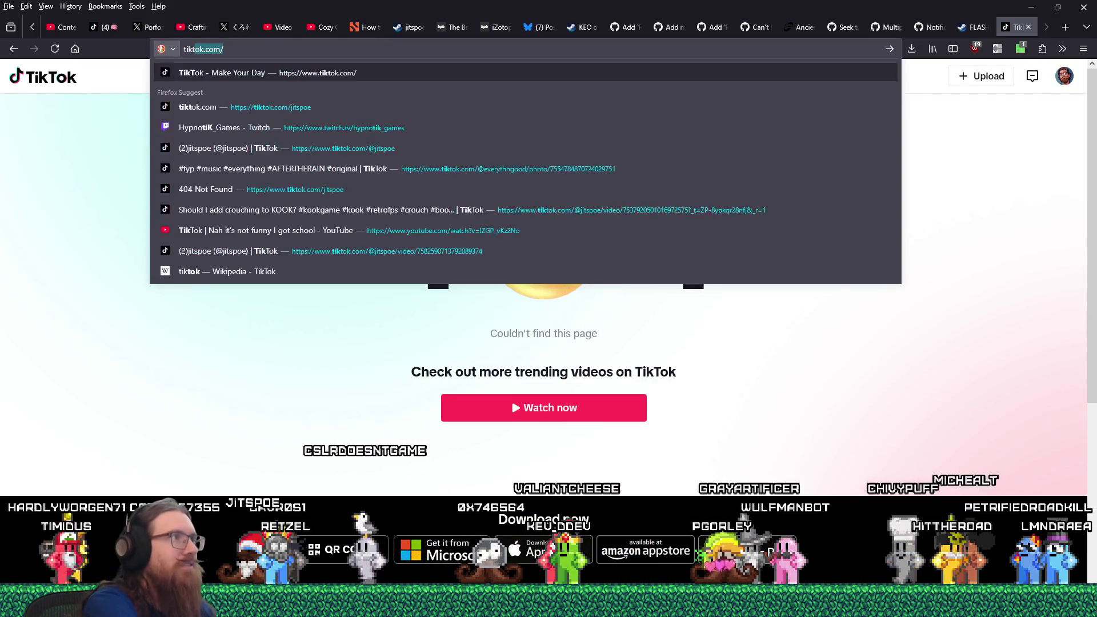
pyautogui.press('End')
pyautogui.write('@jitspoe')
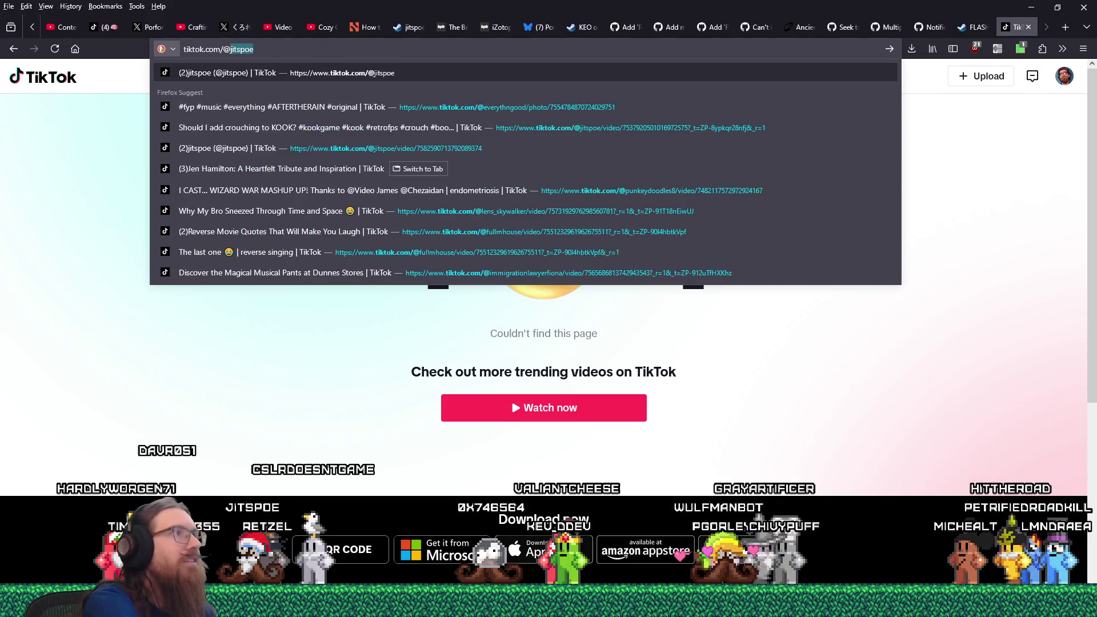
pyautogui.press('Return')
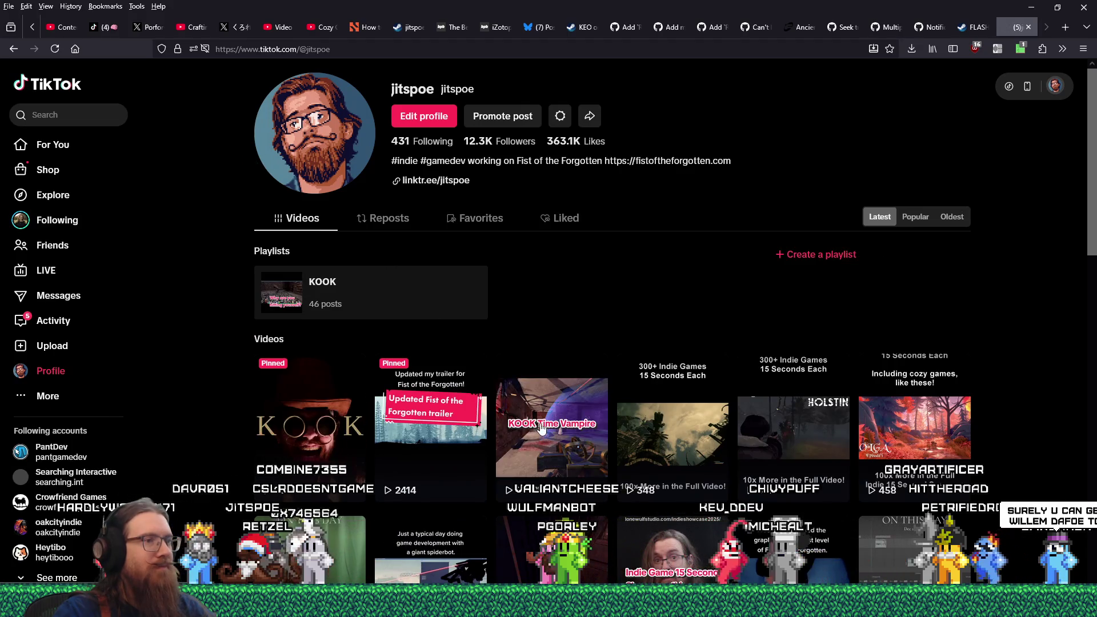
# - Open and pause the KOOK Time Vampire video, select its page address, then return to VEGAS Pro
pyautogui.click(543, 430)
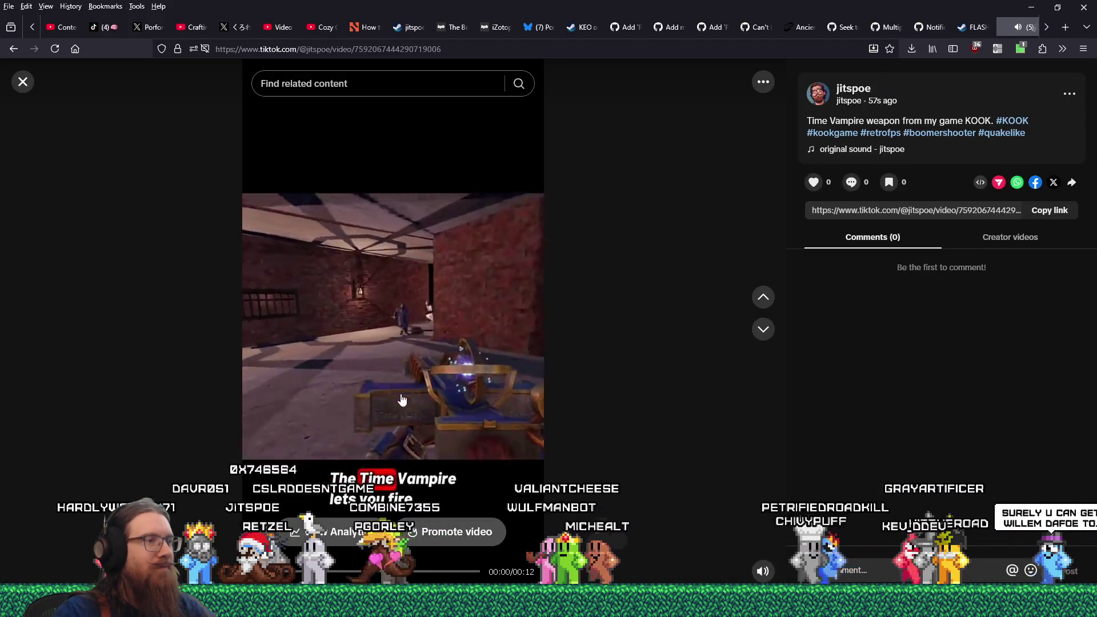
pyautogui.click(400, 391)
pyautogui.rightClick(329, 46)
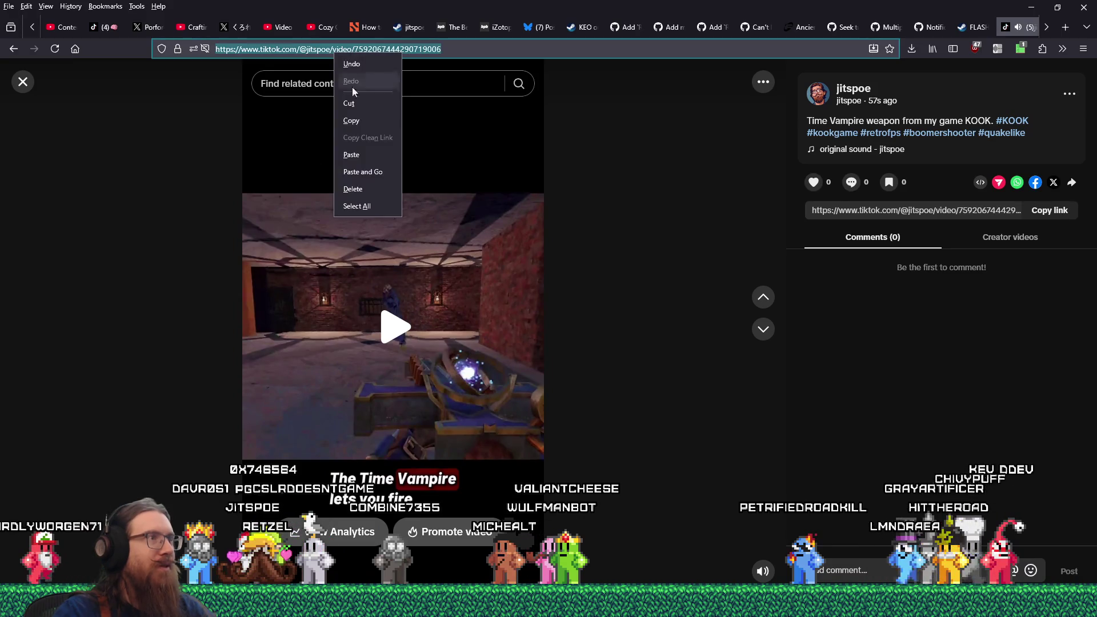
pyautogui.click(328, 180)
pyautogui.hotkey('alt', 'Tab')
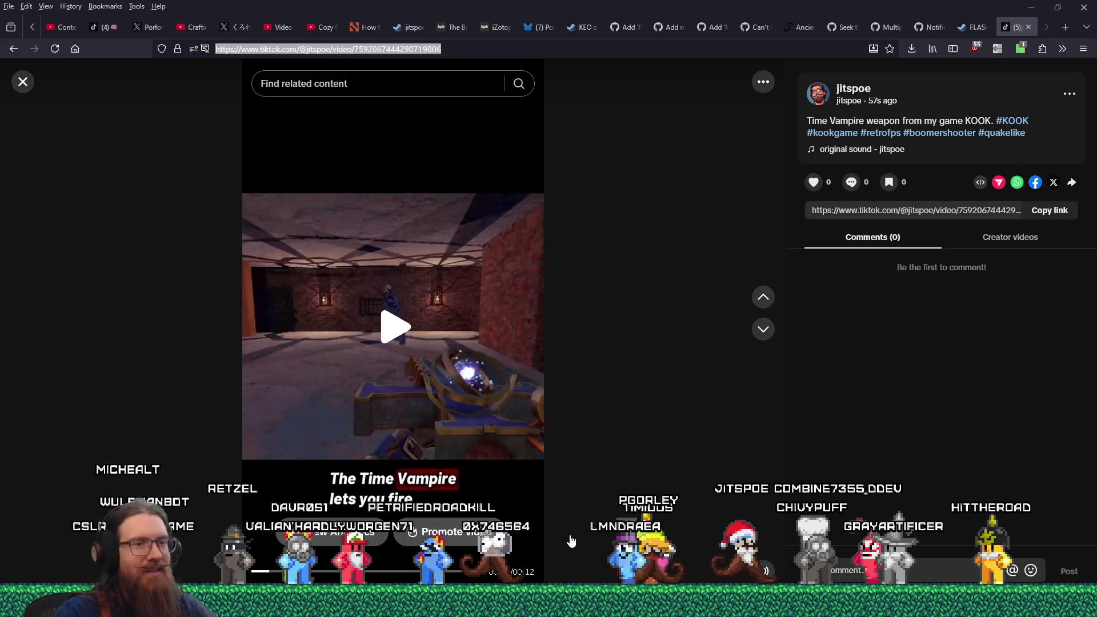
pyautogui.moveTo(715, 607)
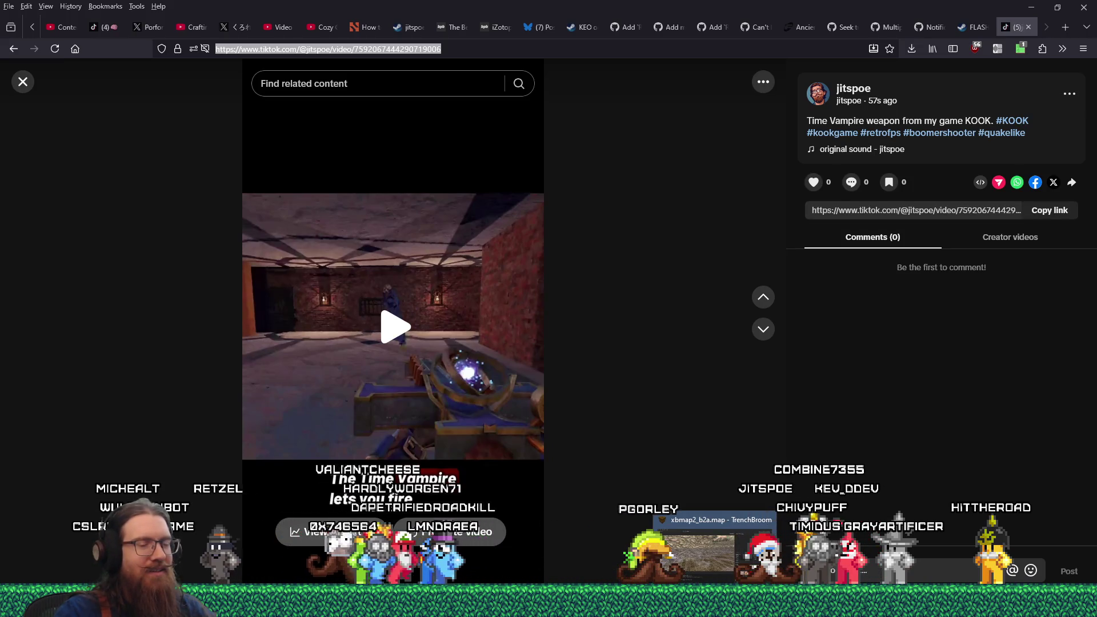
pyautogui.moveTo(914, 607)
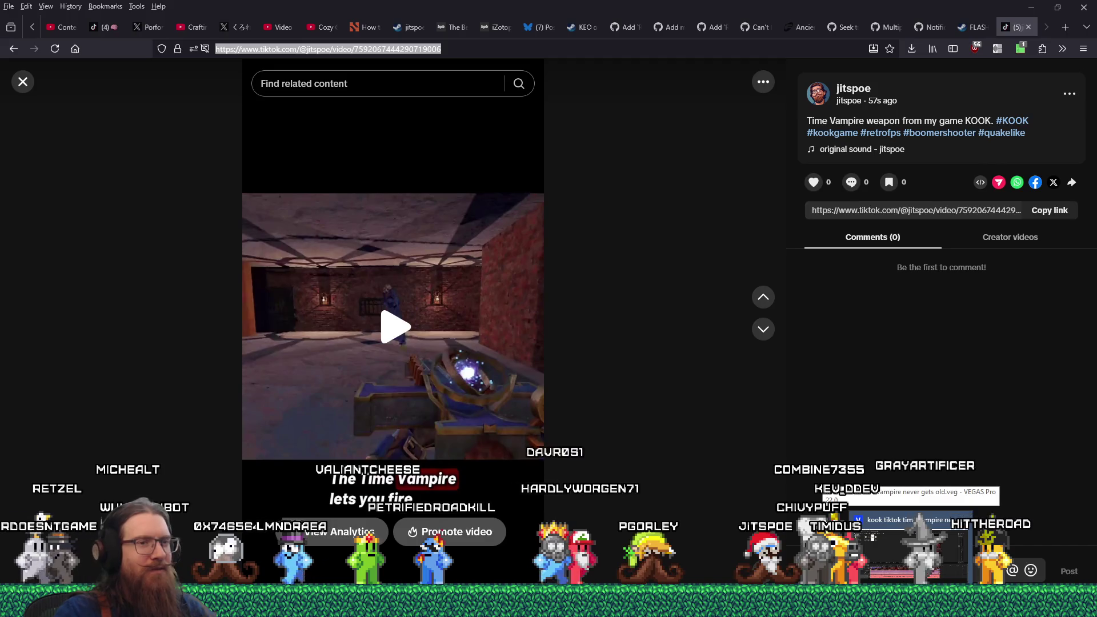
pyautogui.click(913, 549)
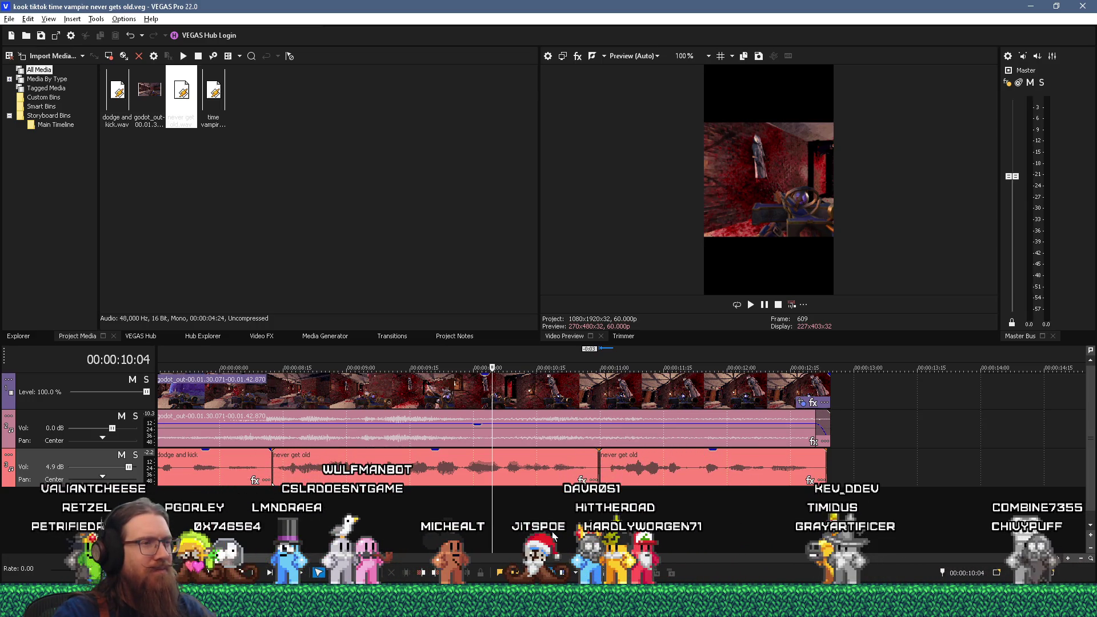
# - Preview loop regions of the edit around 9:05–10:13 and 11:54–12:13
pyautogui.moveTo(643, 517); pyautogui.dragTo(774, 516)
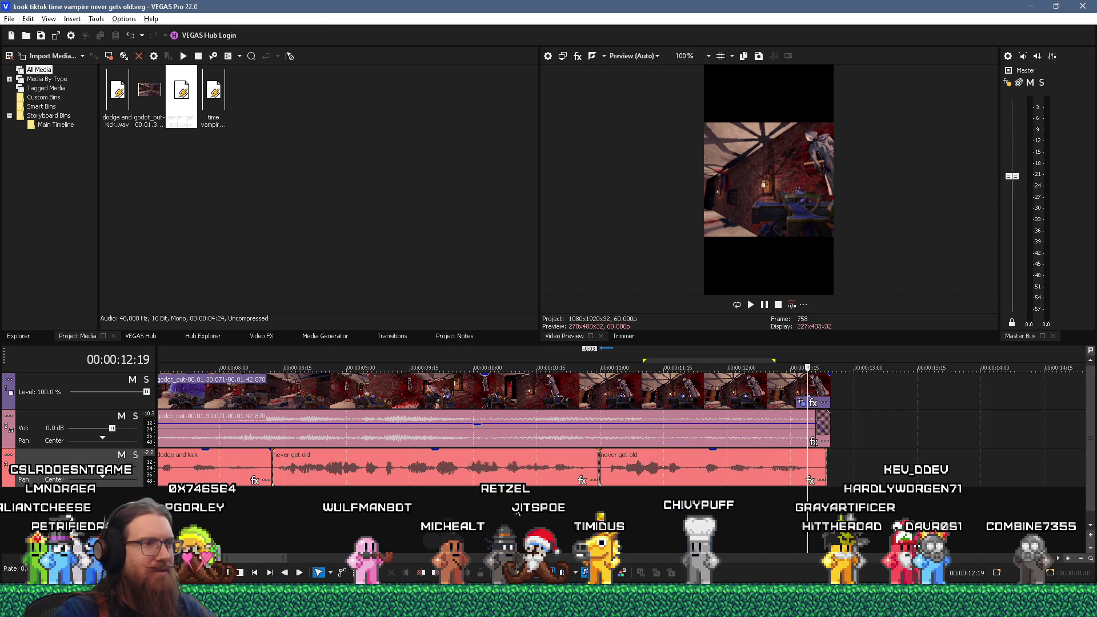
pyautogui.moveTo(404, 515); pyautogui.dragTo(490, 514)
pyautogui.moveTo(662, 514); pyautogui.dragTo(728, 514)
pyautogui.moveTo(401, 514); pyautogui.dragTo(530, 516)
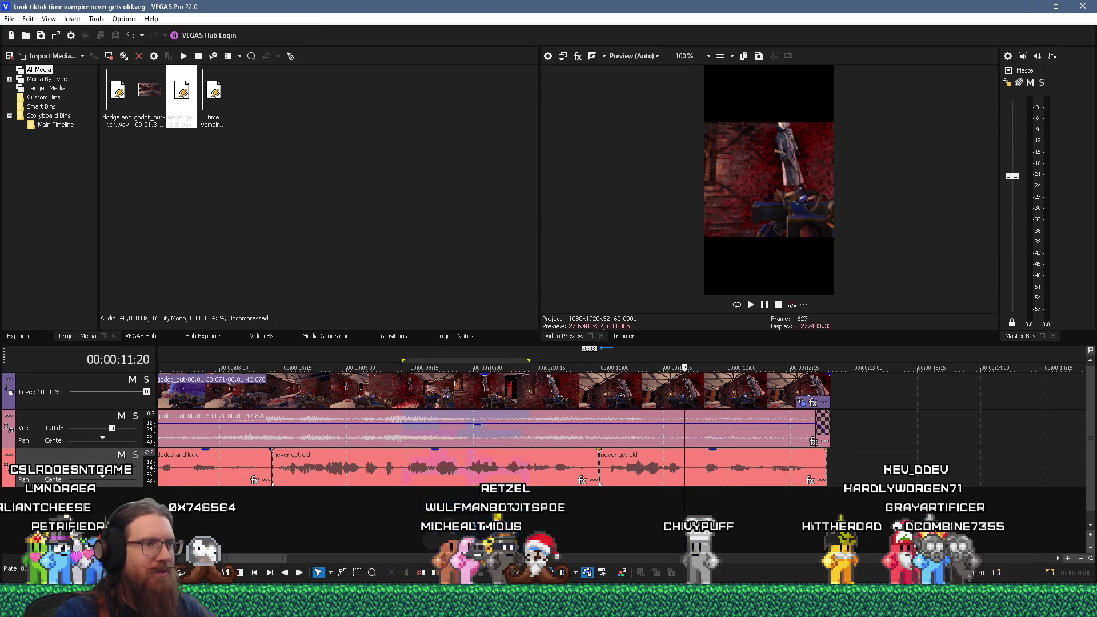
pyautogui.moveTo(415, 518); pyautogui.dragTo(422, 517)
pyautogui.moveTo(612, 514); pyautogui.dragTo(783, 515)
pyautogui.moveTo(368, 514); pyautogui.dragTo(495, 514)
pyautogui.moveTo(652, 515); pyautogui.dragTo(784, 514)
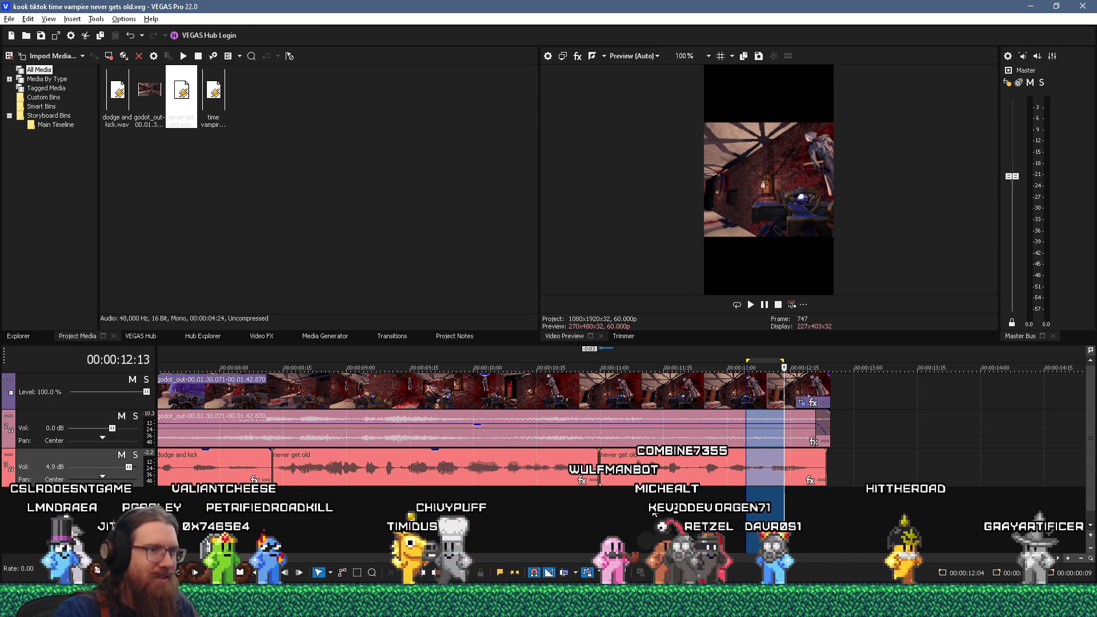
# - Select the ending video and audio events plus the never get old clip, and loop 9:19–10:17
pyautogui.press('d')
pyautogui.moveTo(660, 503); pyautogui.dragTo(783, 397)
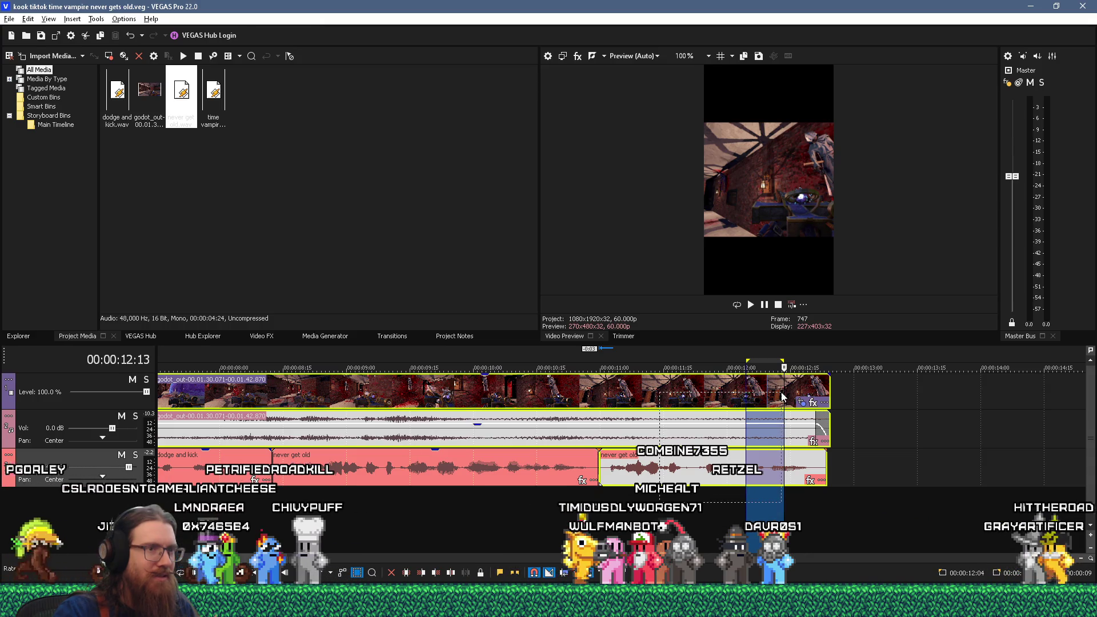
pyautogui.keyDown('ctrl'); pyautogui.click(485, 474); pyautogui.keyUp('ctrl')
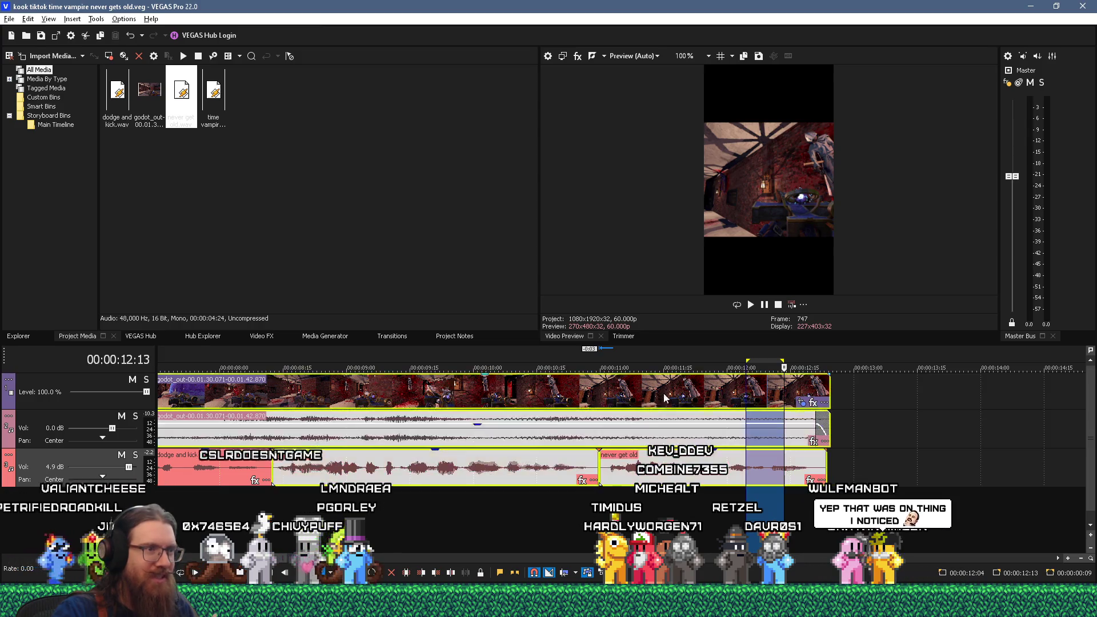
pyautogui.moveTo(429, 362); pyautogui.dragTo(547, 361)
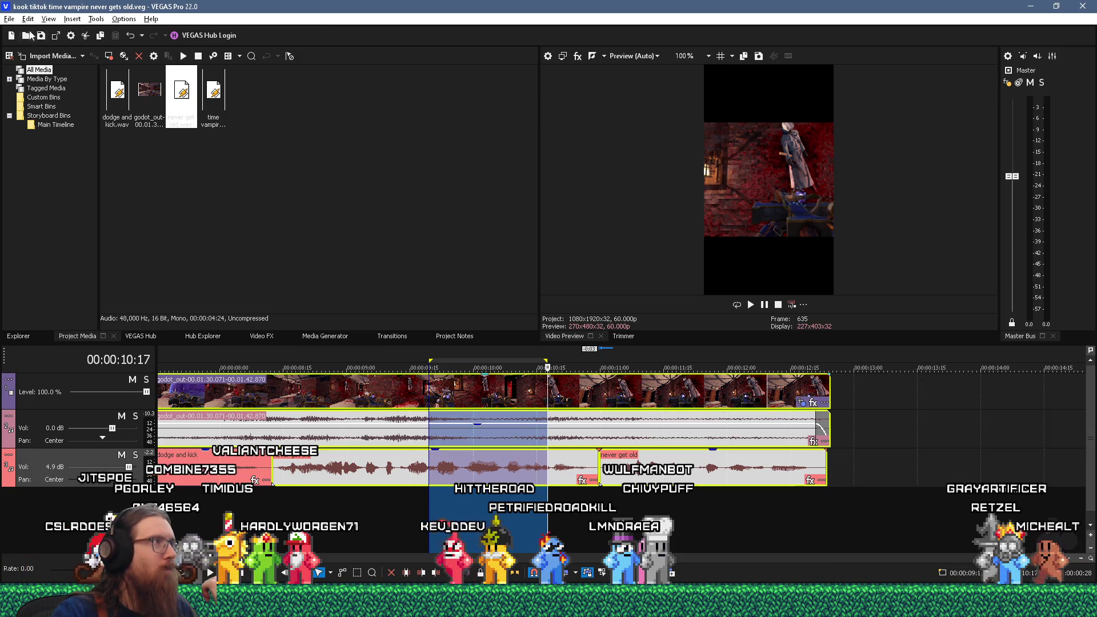
# - Save the VEGAS project, close the Options menu unchanged, and return to the TikTok video
pyautogui.click(9, 19)
pyautogui.click(31, 89)
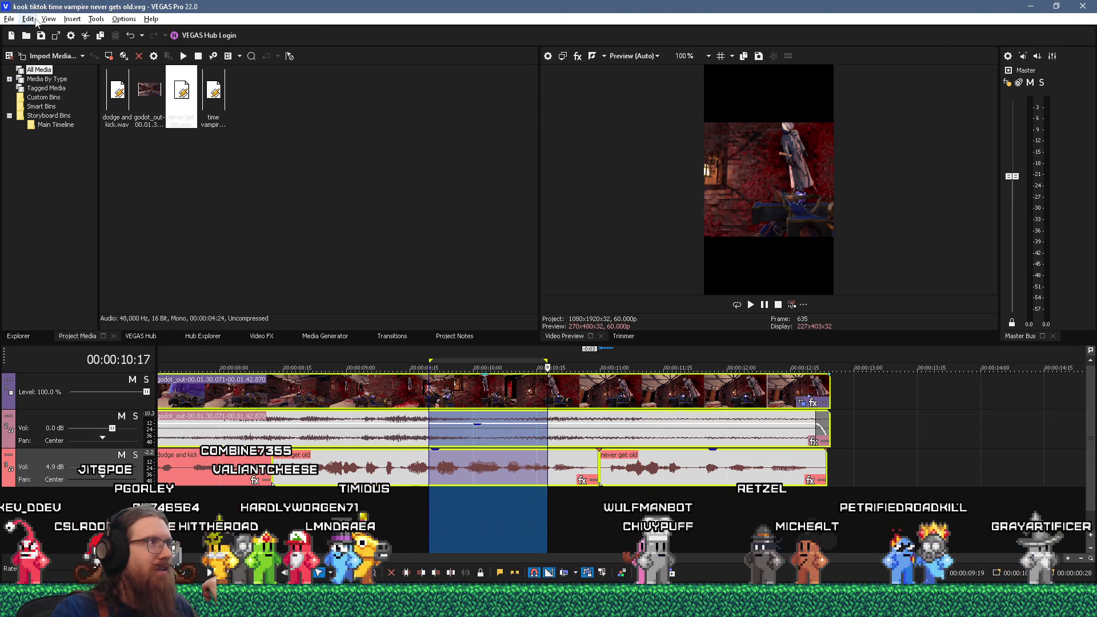
pyautogui.click(124, 19)
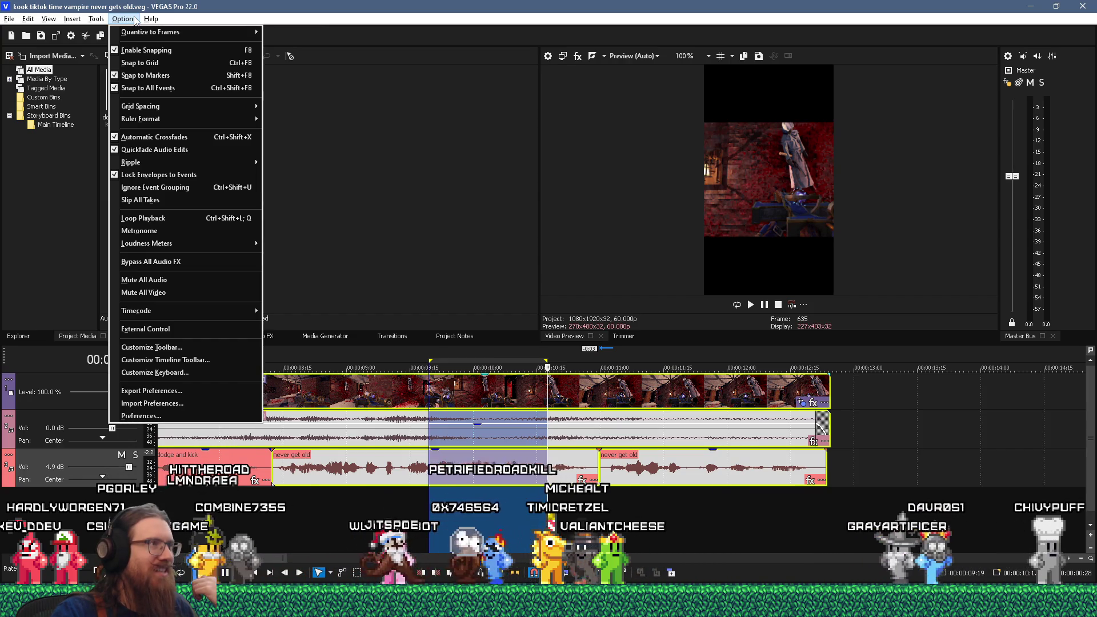
pyautogui.click(135, 21)
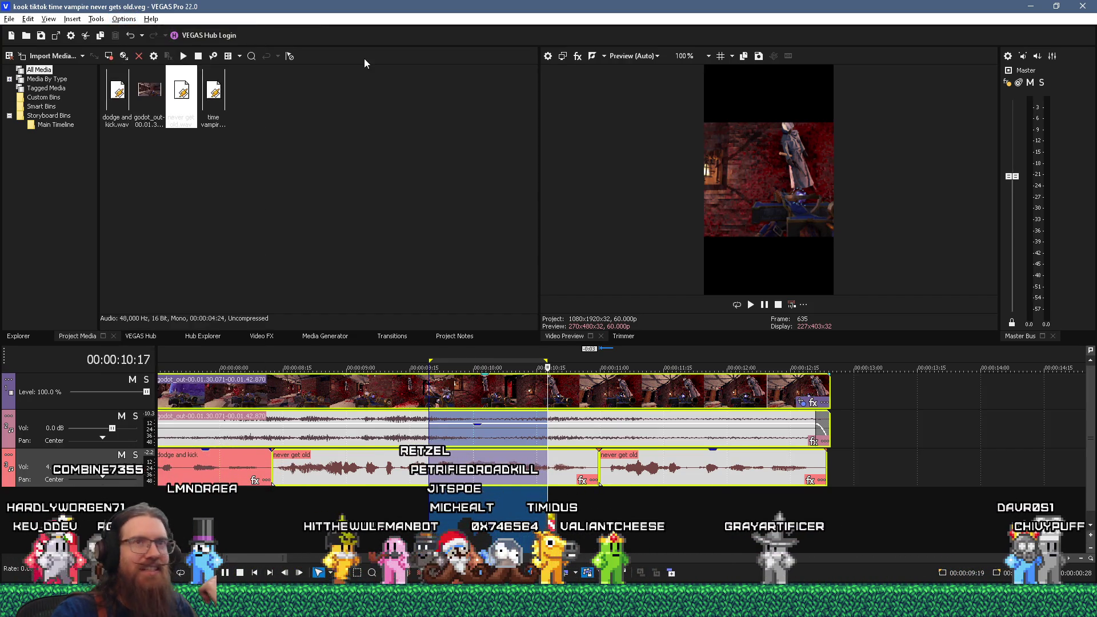
pyautogui.hotkey('alt', 'Tab')
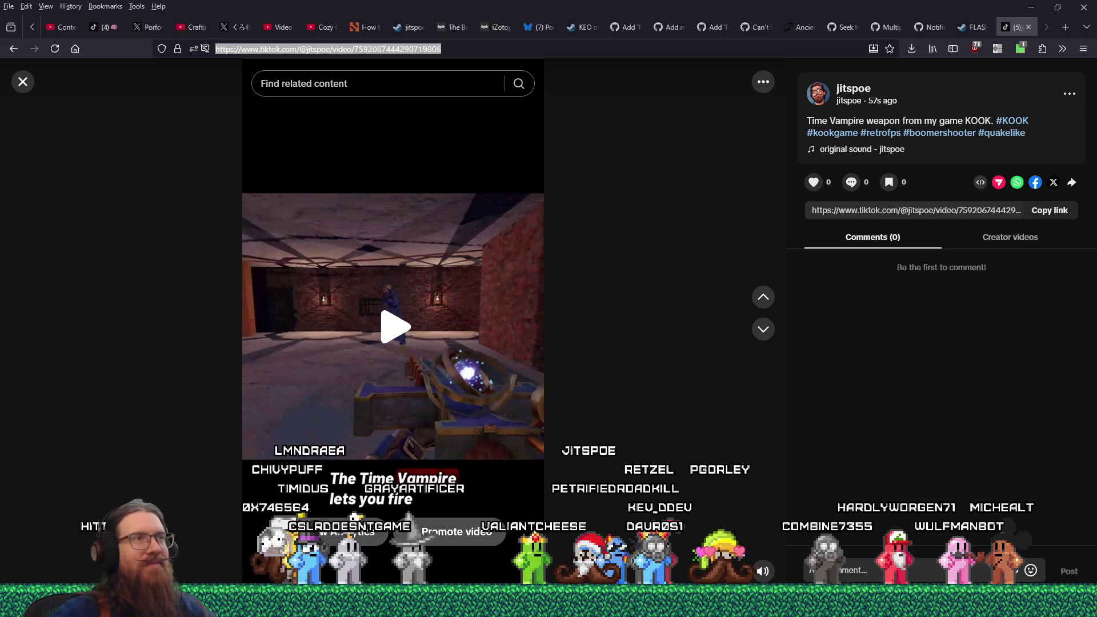
# - Show the Alt+Tab window switcher, then dismiss it with Escape
pyautogui.hotkey('alt', 'Tab')
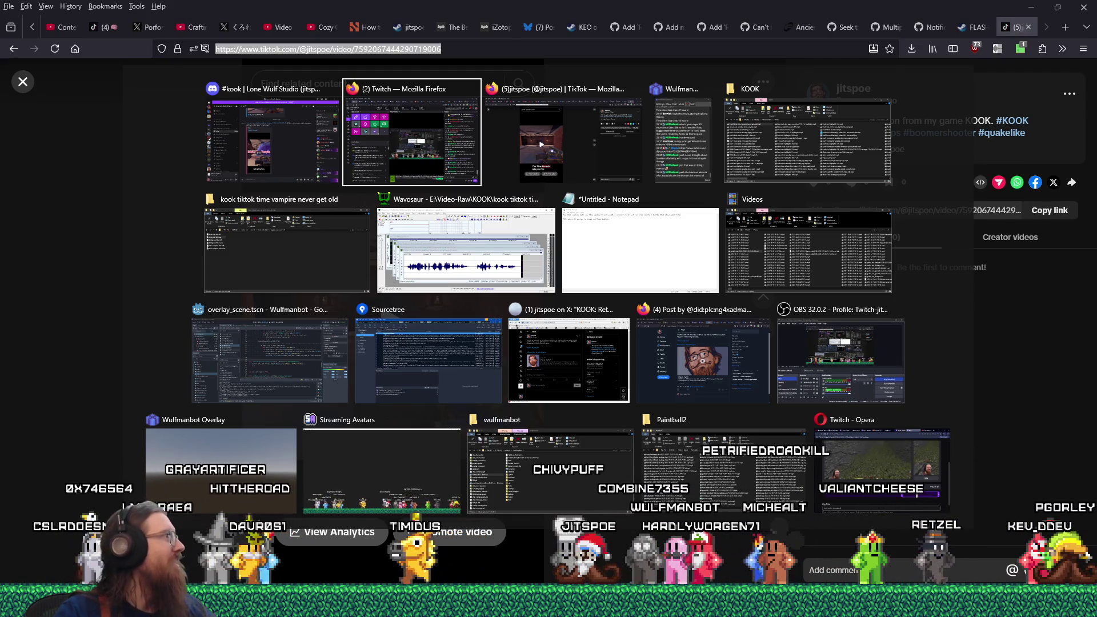
pyautogui.press('Escape')
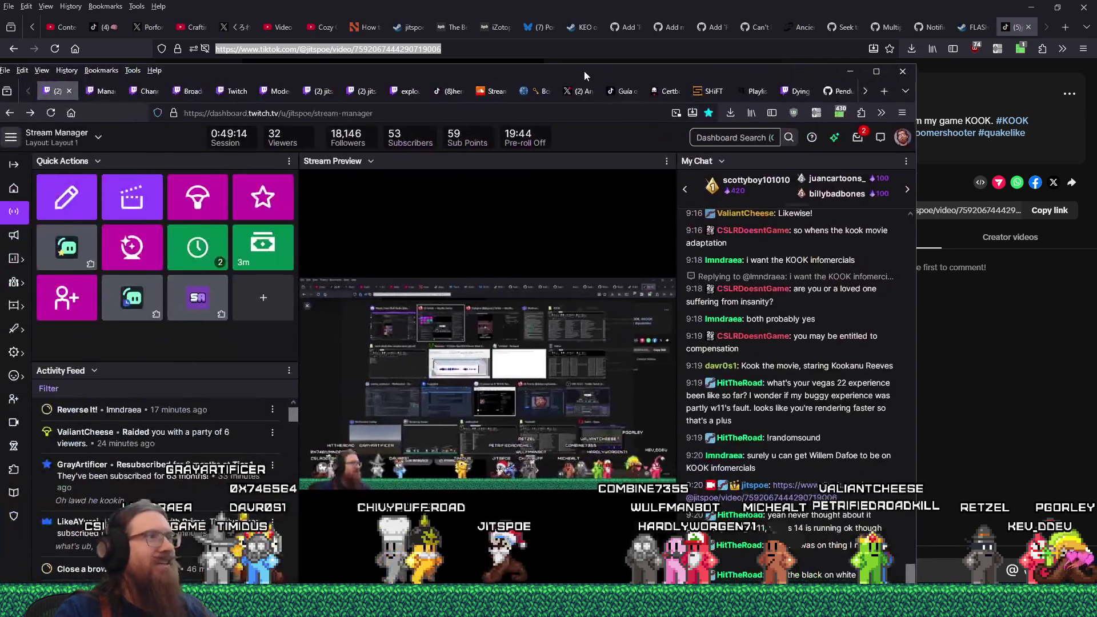
# - Check the #kook channel in Discord, then minimize Discord and the Twitch window to reveal TikTok
pyautogui.hotkey('alt', 'Tab')
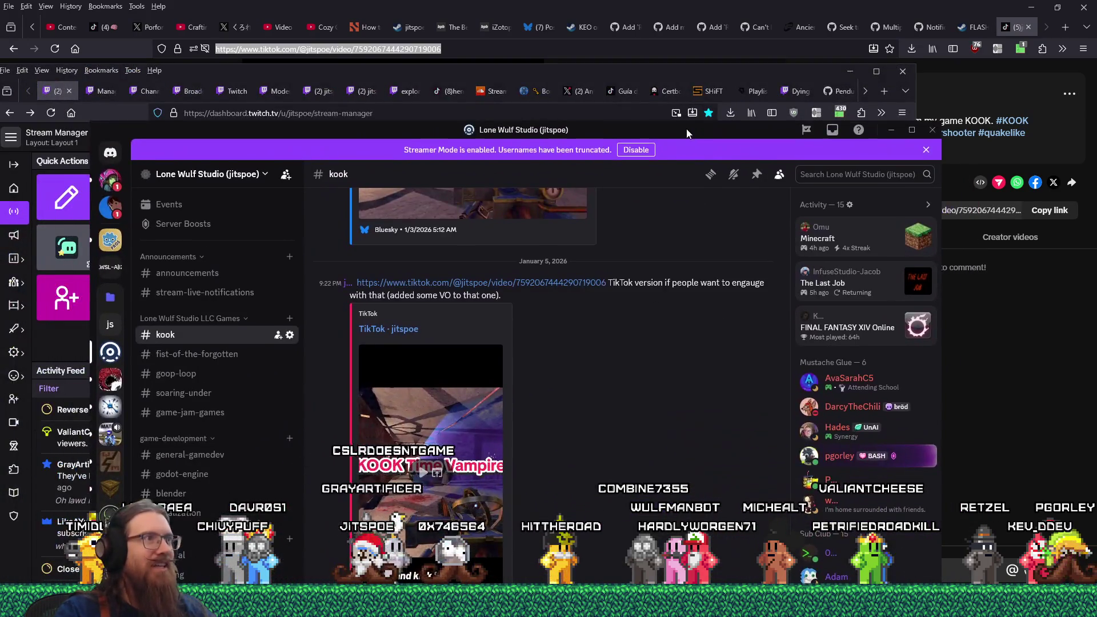
pyautogui.moveTo(687, 128); pyautogui.dragTo(694, 134)
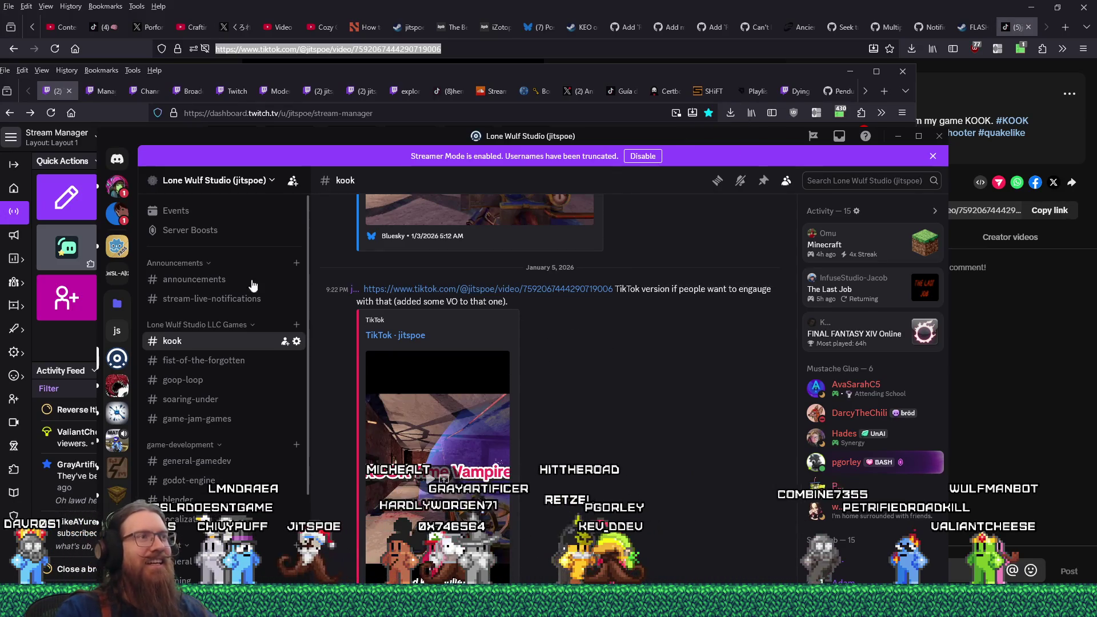
pyautogui.click(616, 115)
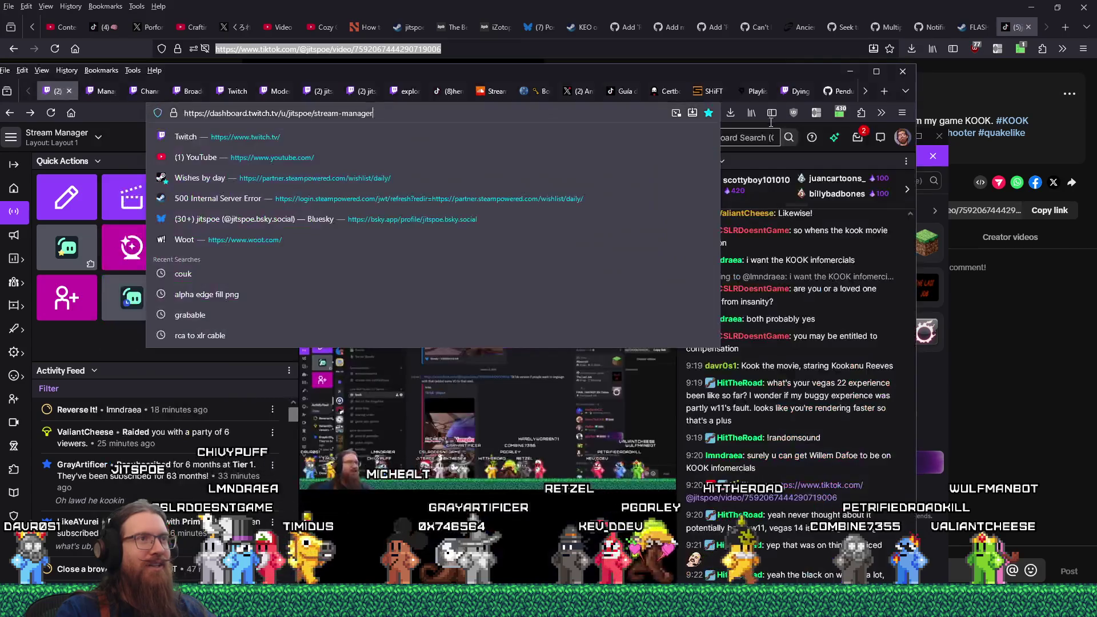
pyautogui.click(601, 133)
pyautogui.click(898, 136)
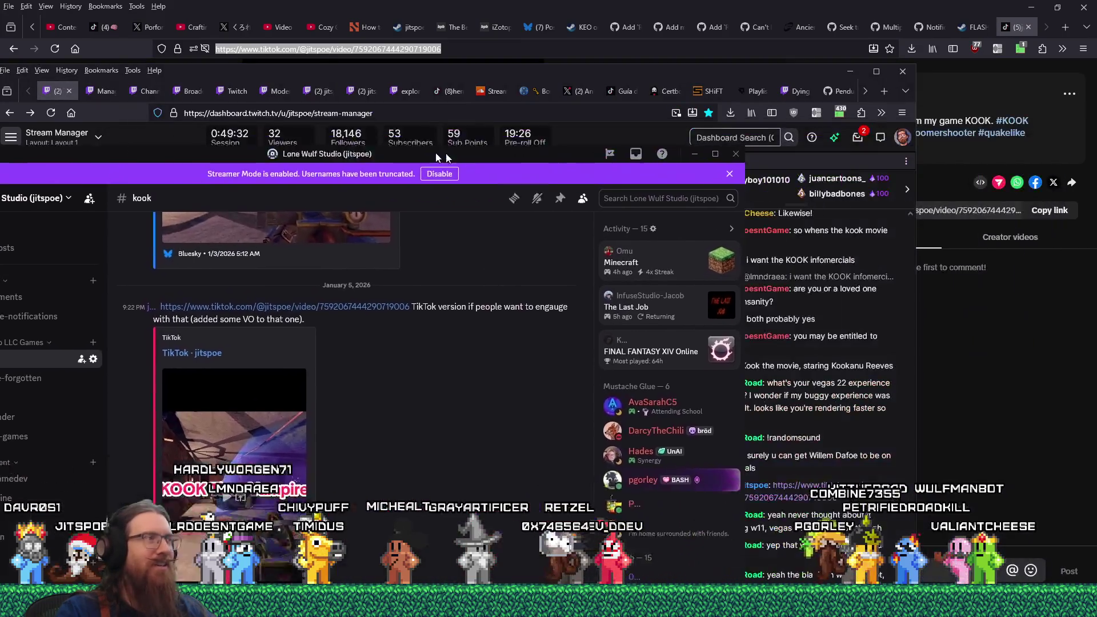
pyautogui.press('super+Down')
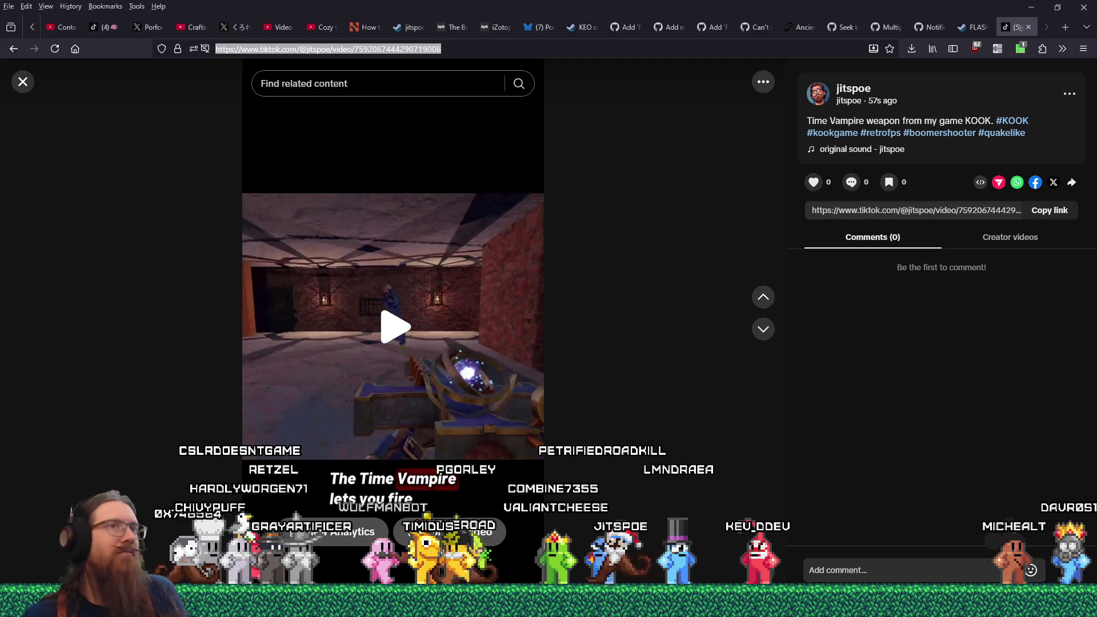
# - Open the Steamworks Wishes By Day report from the *wish bookmark
pyautogui.click(641, 57)
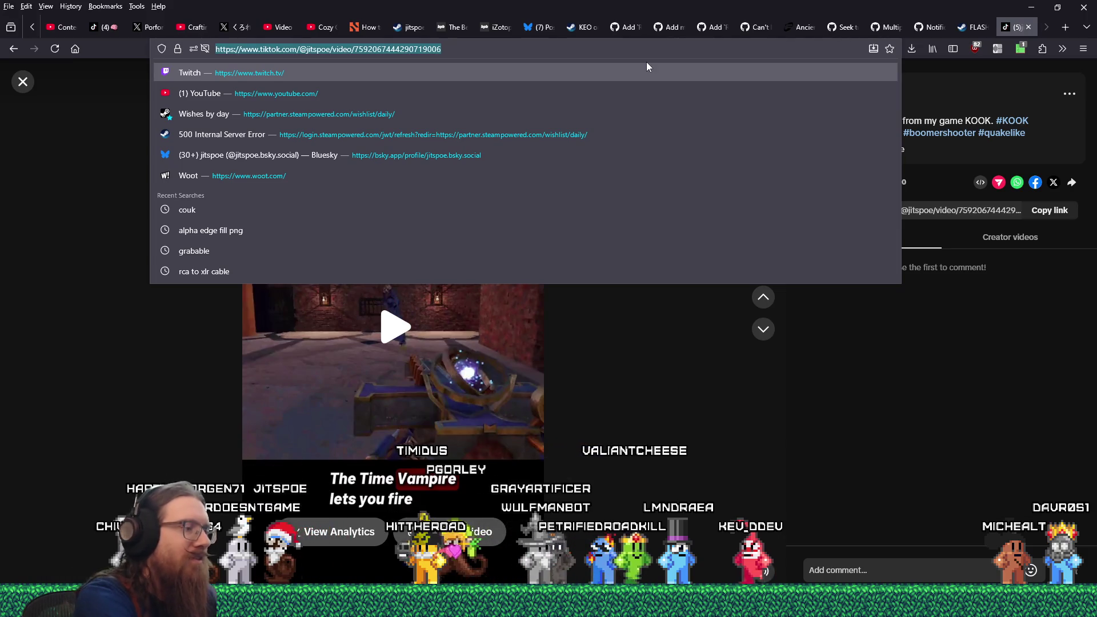
pyautogui.write('*')
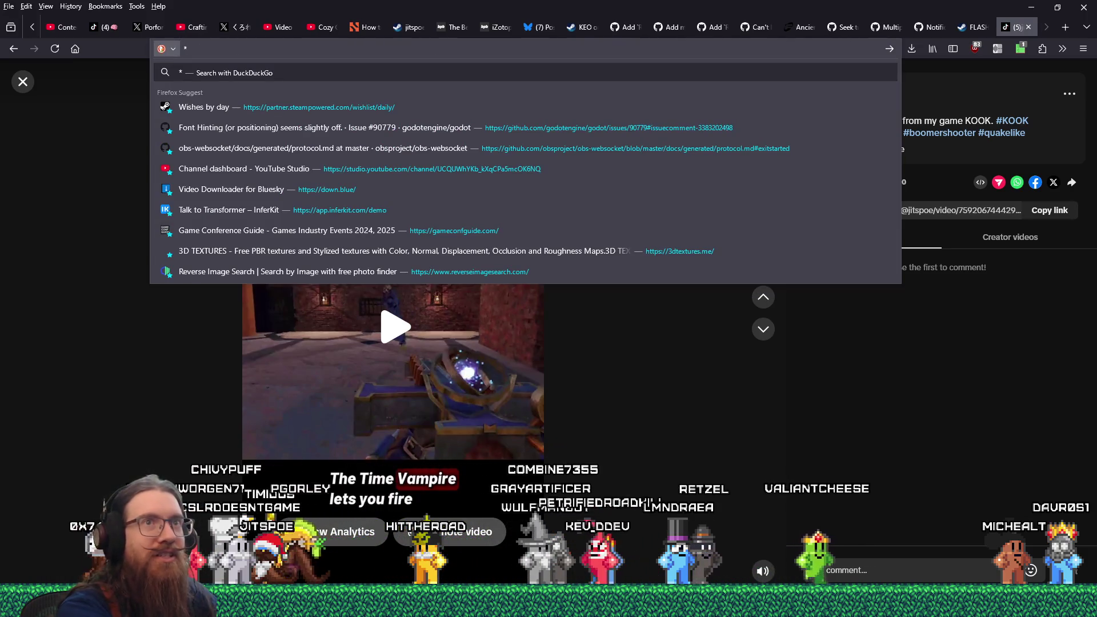
pyautogui.write('wish')
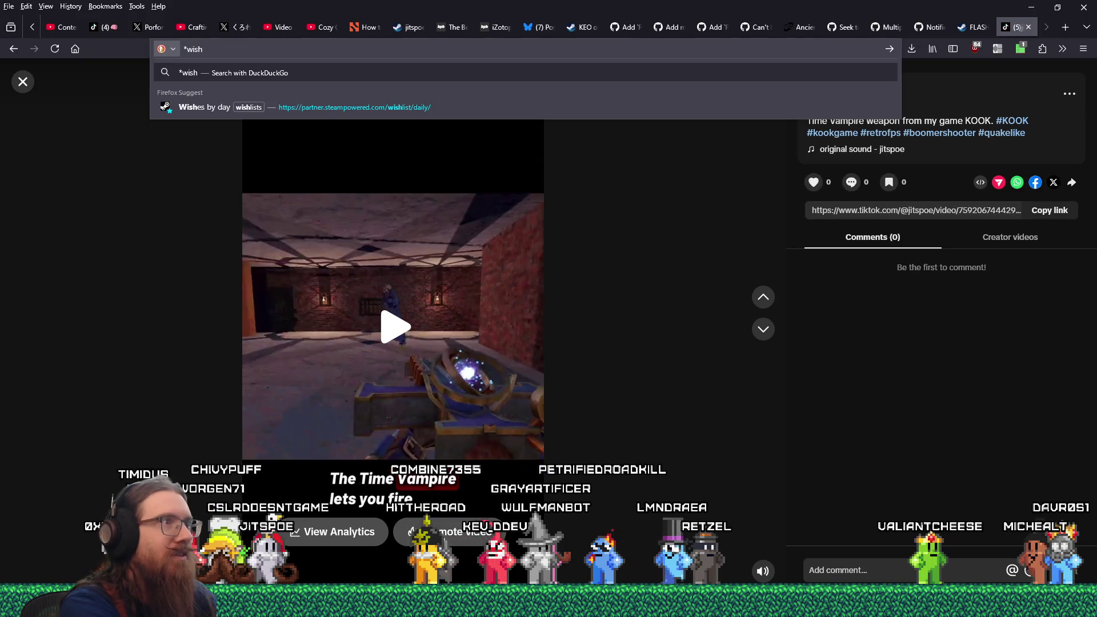
pyautogui.press('Return')
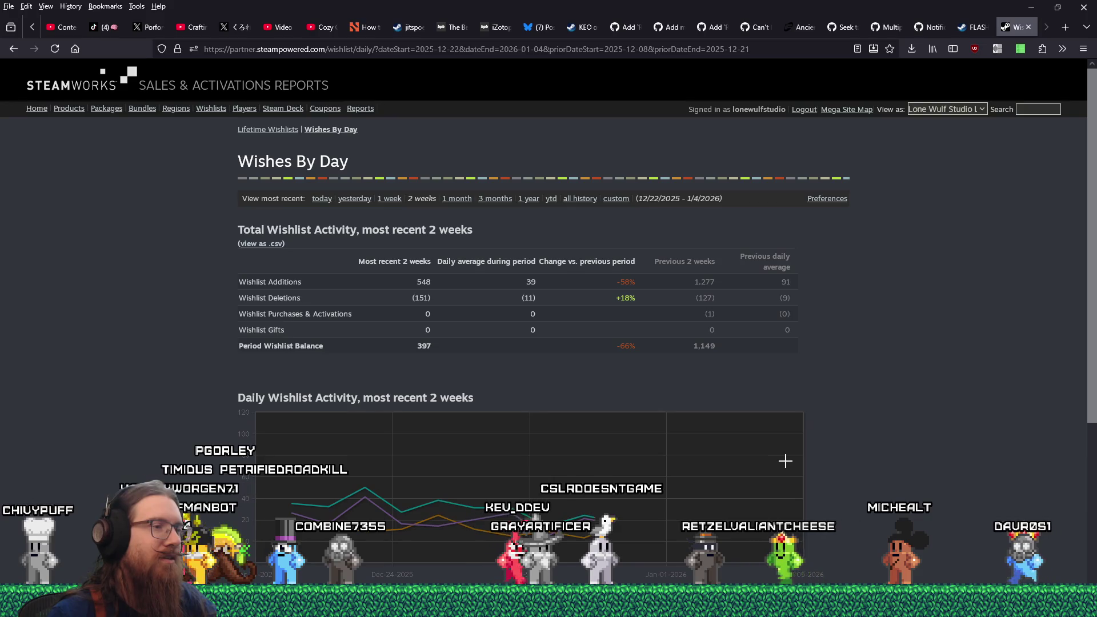
# - Review the second game's row of numbers, then open KOOK's Wishlist Actions page in a new tab
pyautogui.moveTo(733, 432)
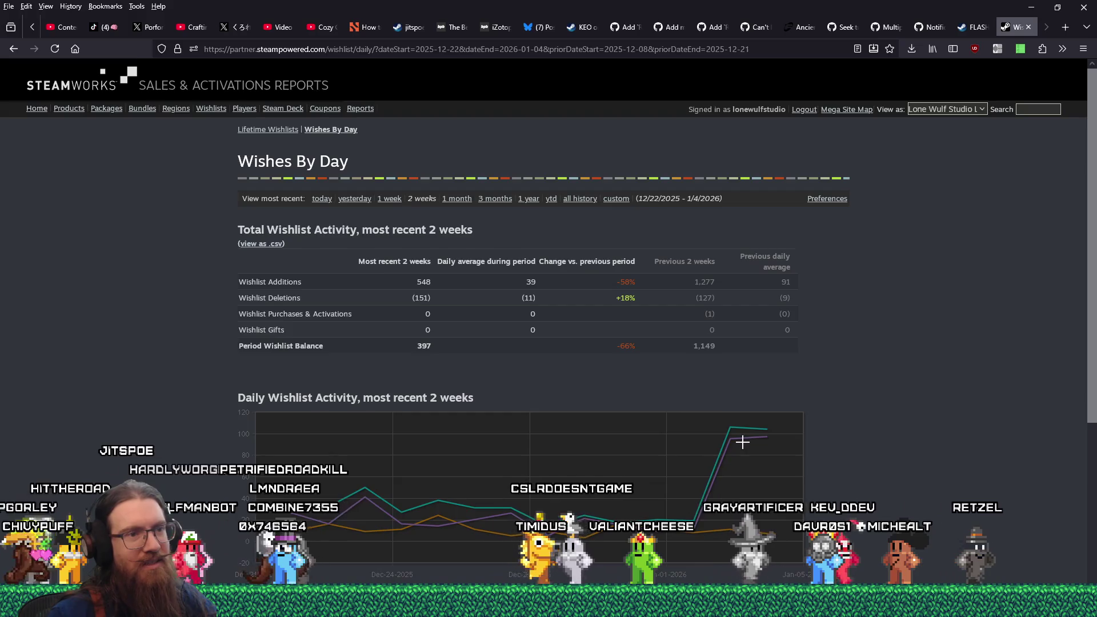
pyautogui.scroll(-4, 735, 437)
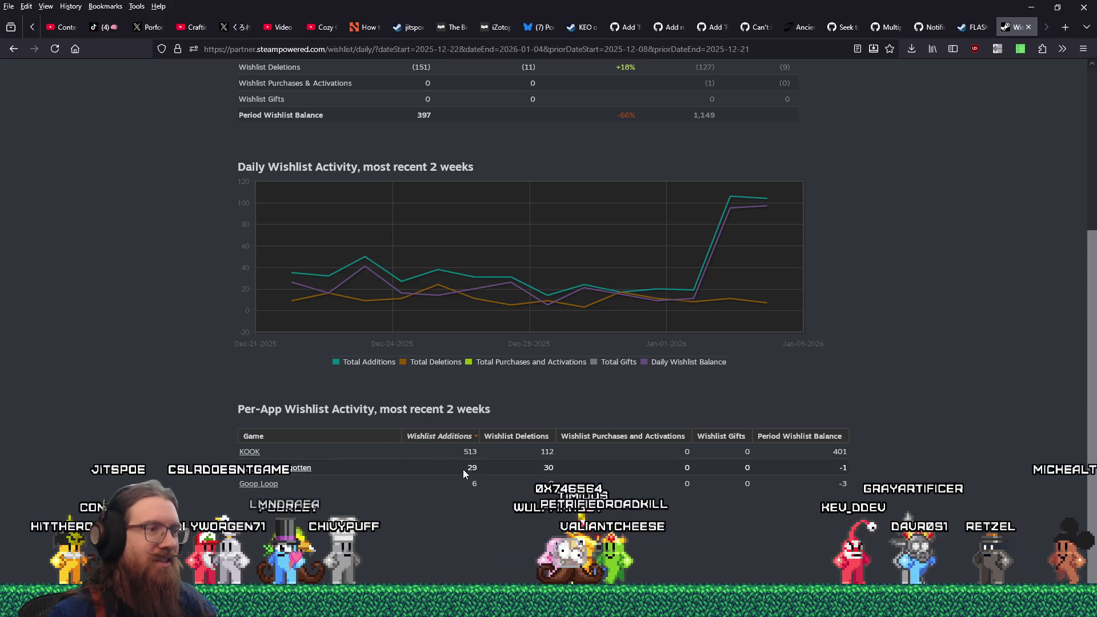
pyautogui.moveTo(463, 468); pyautogui.dragTo(750, 464)
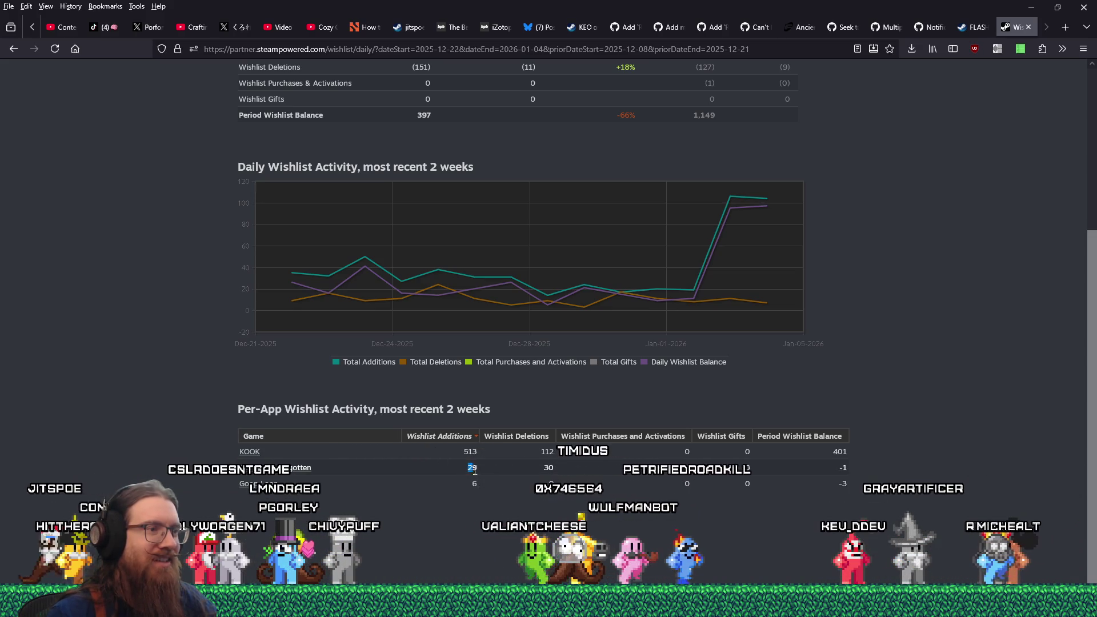
pyautogui.click(863, 464)
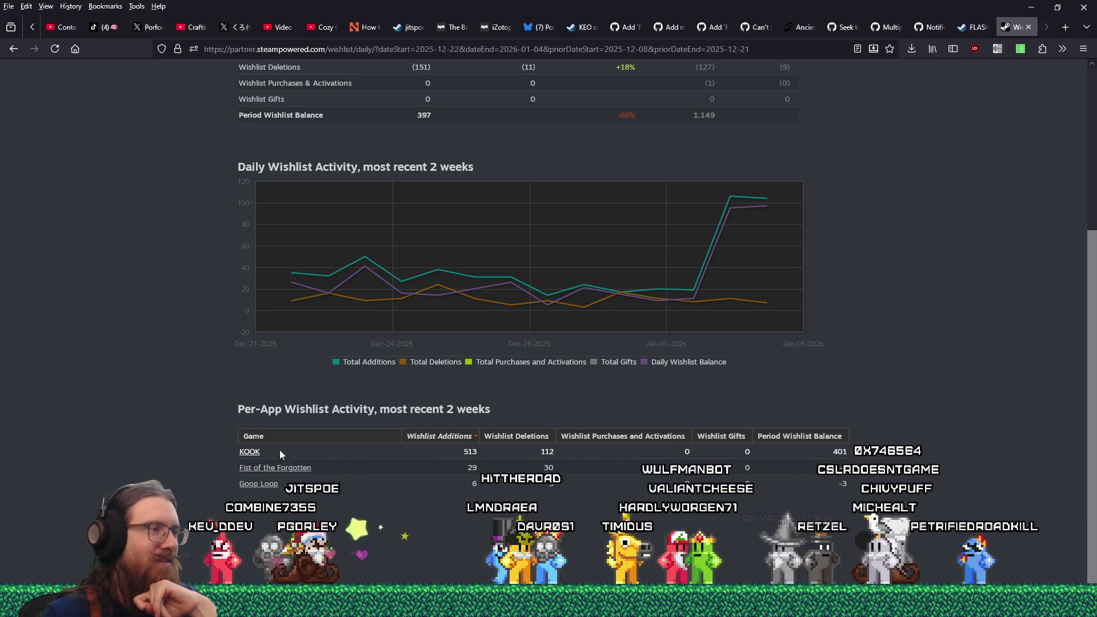
pyautogui.middleClick(249, 452)
pyautogui.click(1015, 22)
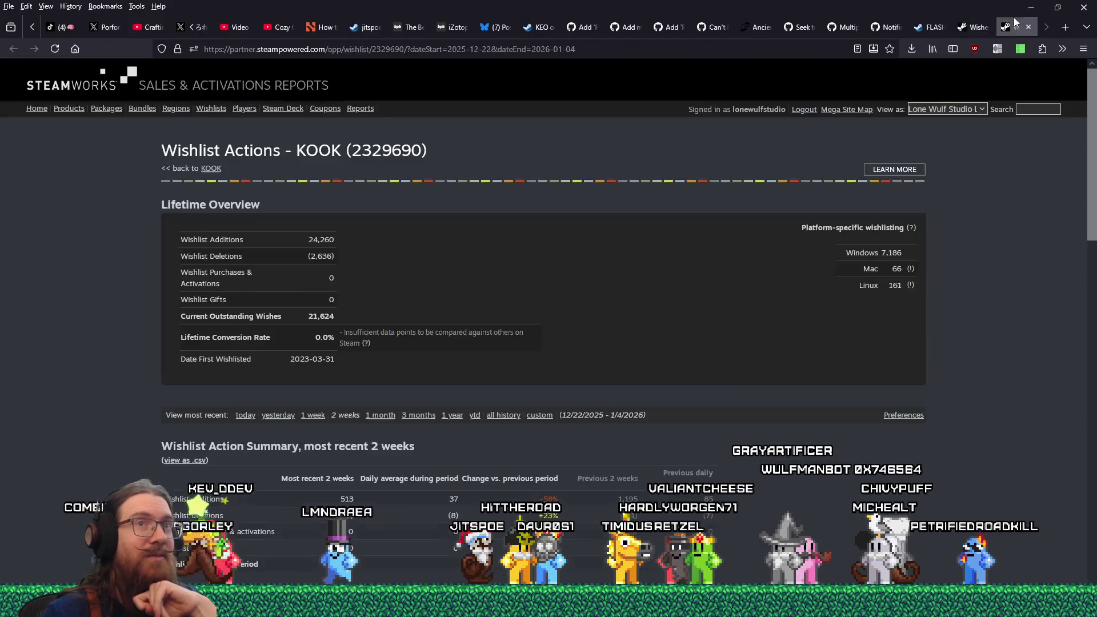
pyautogui.scroll(-5, 1003, 229)
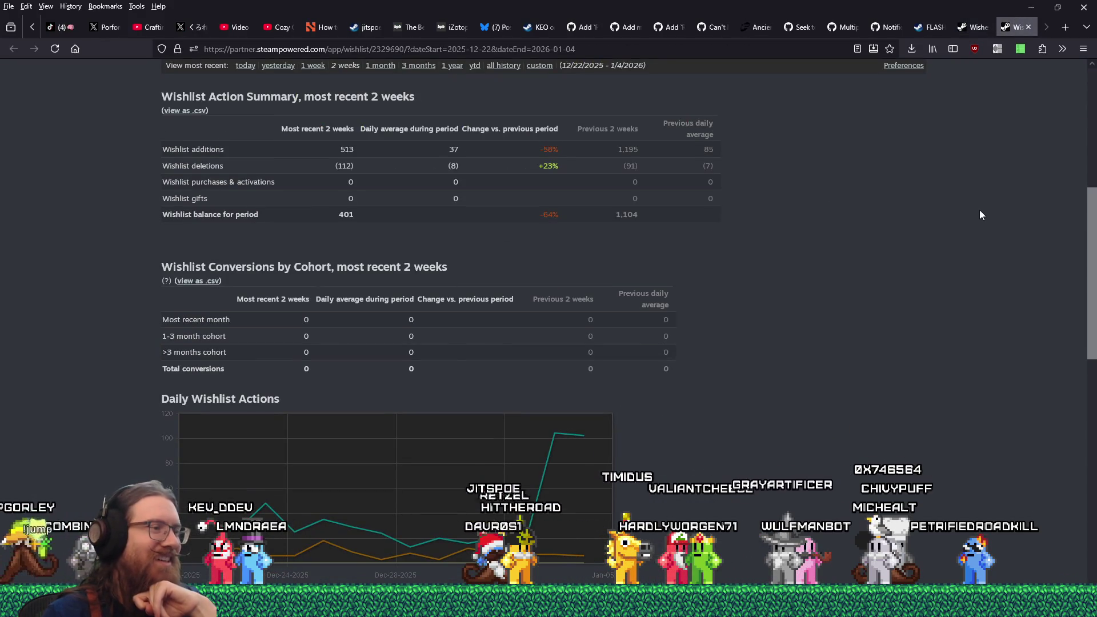
pyautogui.scroll(-7, 976, 211)
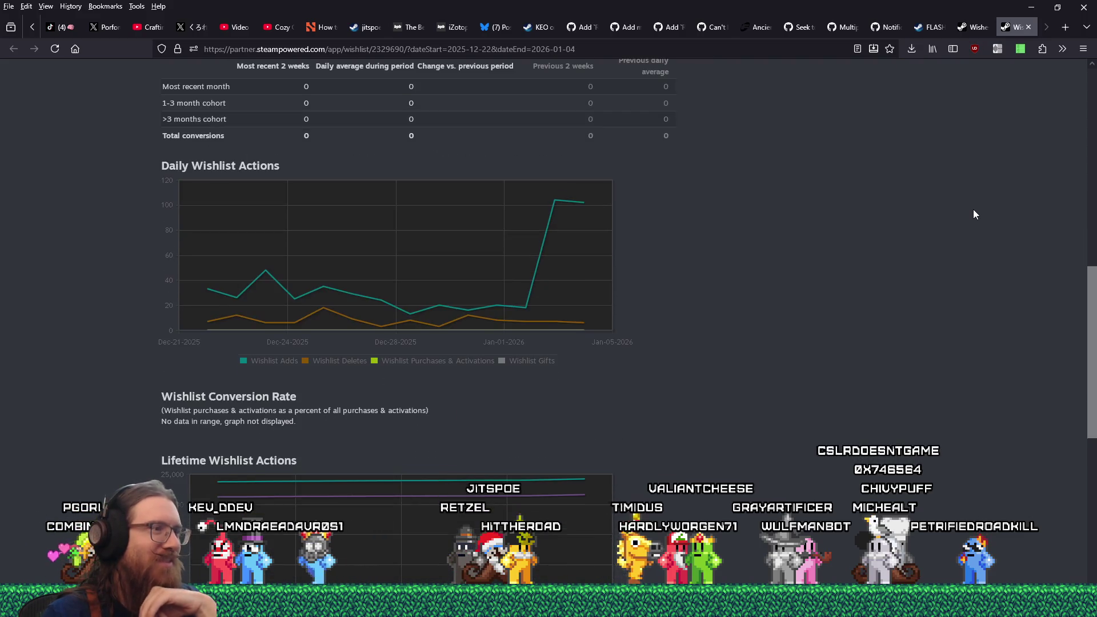
pyautogui.scroll(-3, 980, 267)
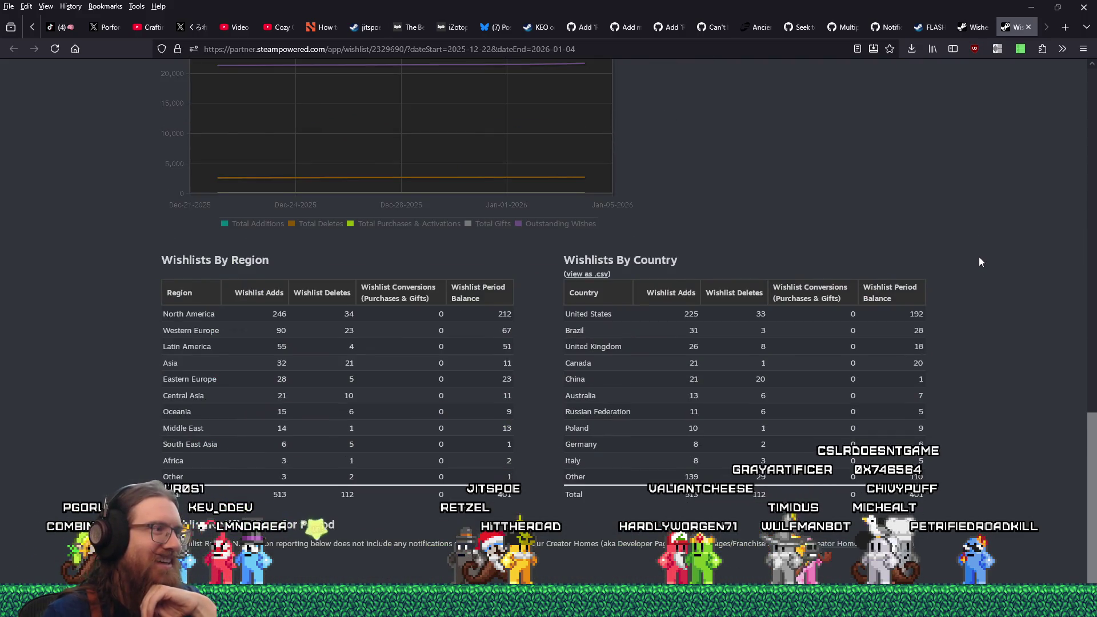
pyautogui.scroll(15, 980, 262)
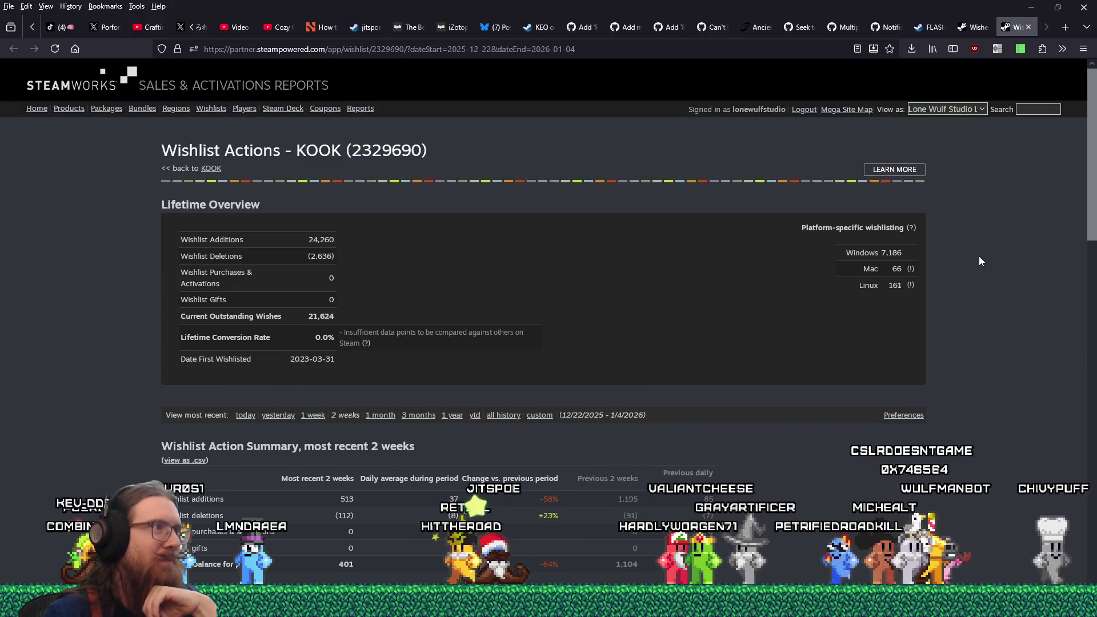
pyautogui.scroll(-6, 979, 256)
pyautogui.moveTo(551, 432)
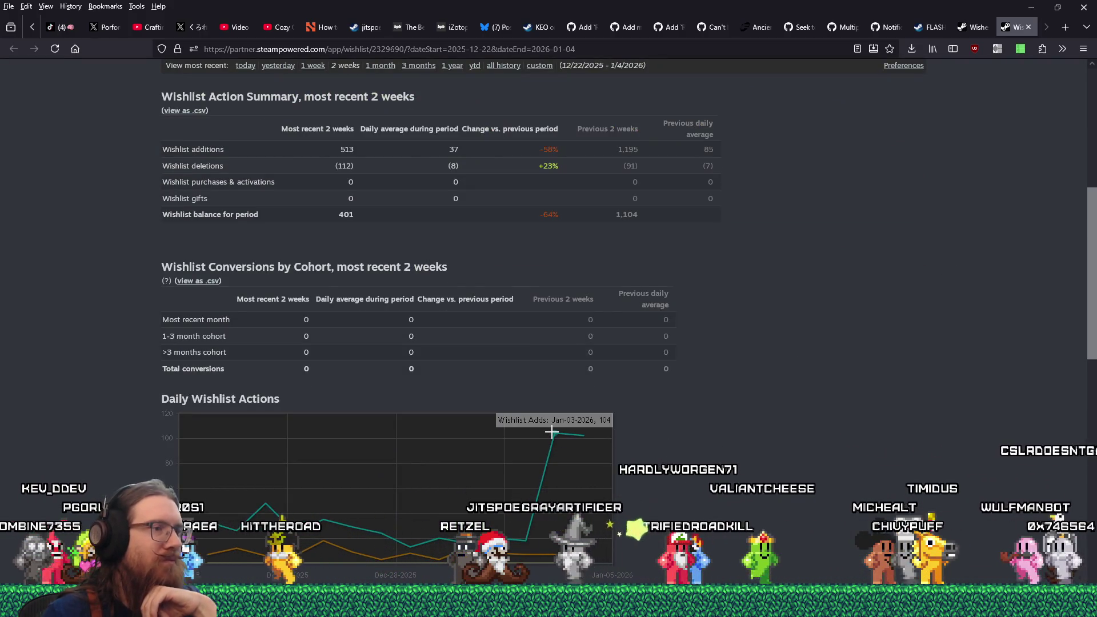
pyautogui.press('super+alt+d')
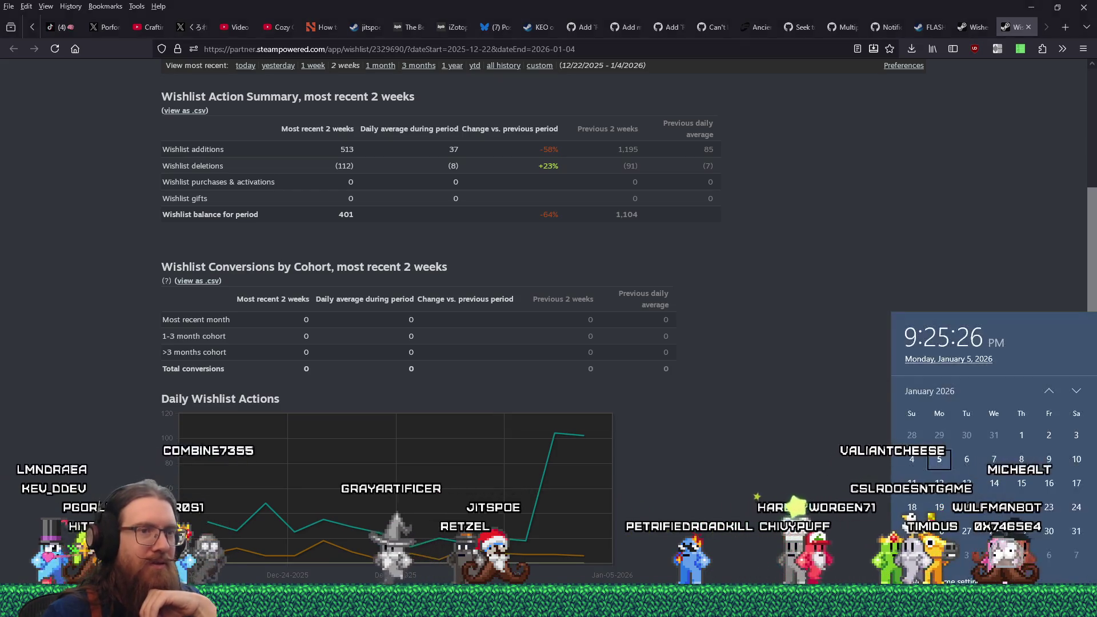
pyautogui.click(737, 434)
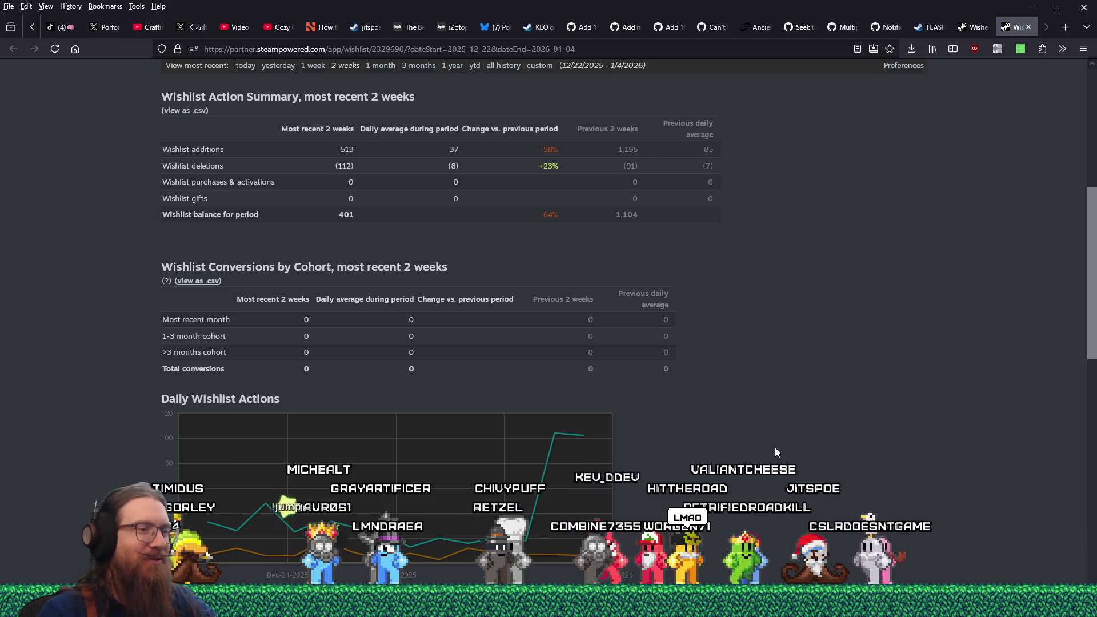
pyautogui.scroll(-2, 773, 450)
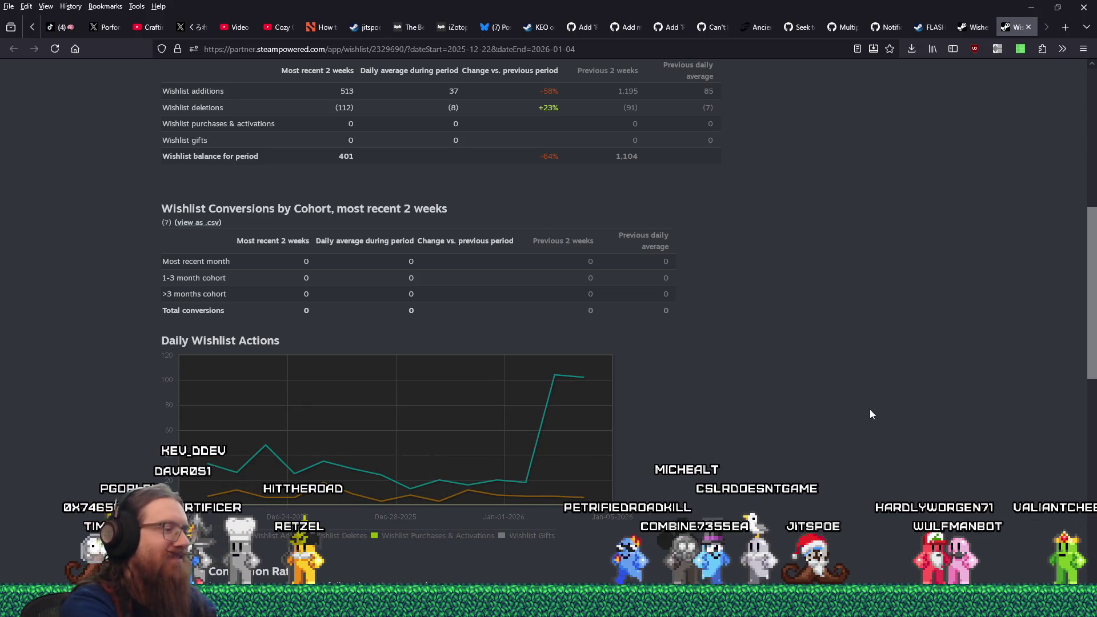
pyautogui.press('super+r')
pyautogui.write('e:\\')
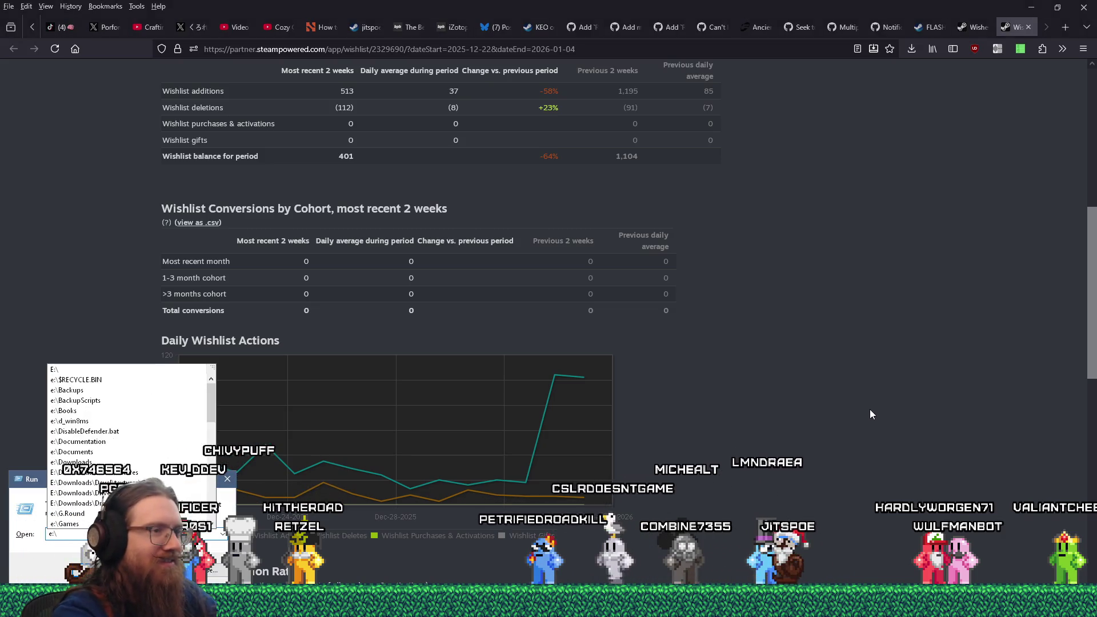
pyautogui.press('Return')
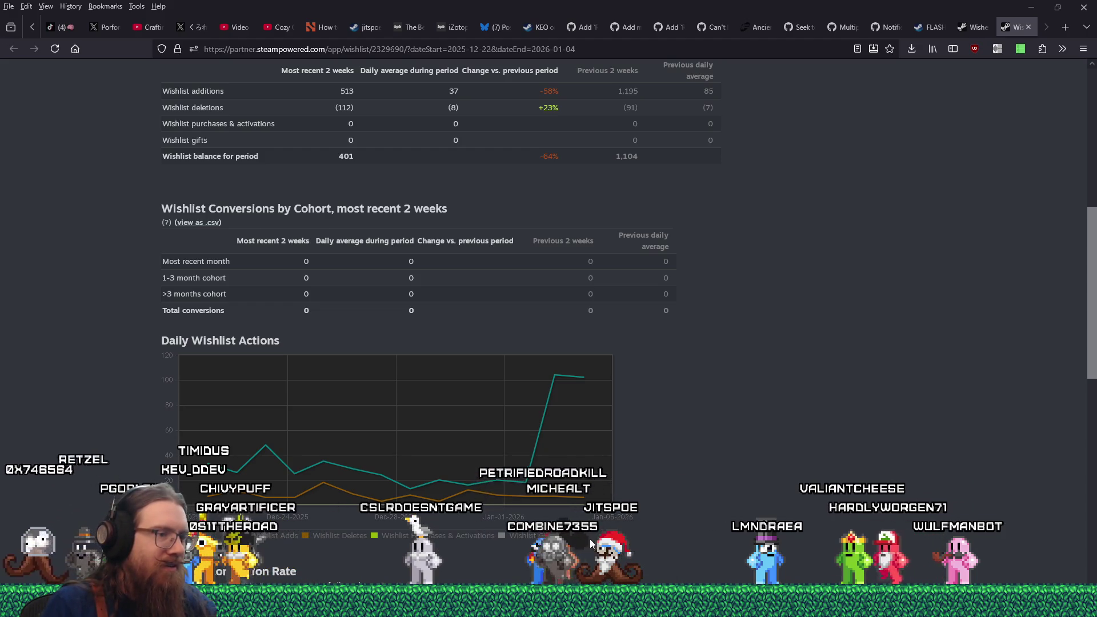
pyautogui.moveTo(548, 609)
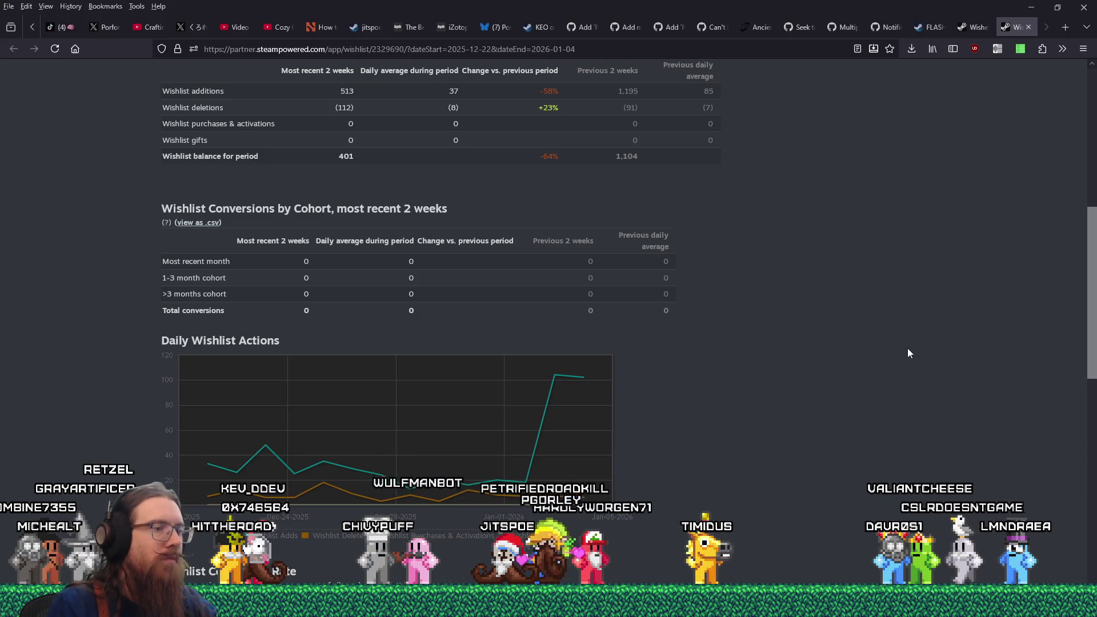
pyautogui.moveTo(423, 606)
pyautogui.click(540, 554)
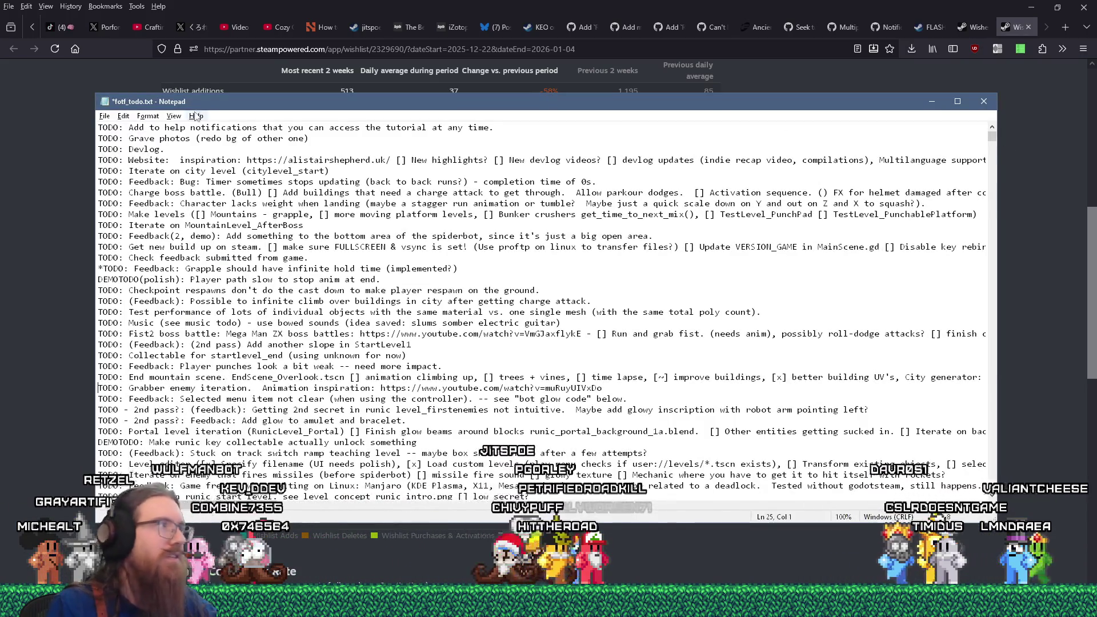
# - Save fotf_todo.txt and close it
pyautogui.click(105, 116)
pyautogui.click(123, 165)
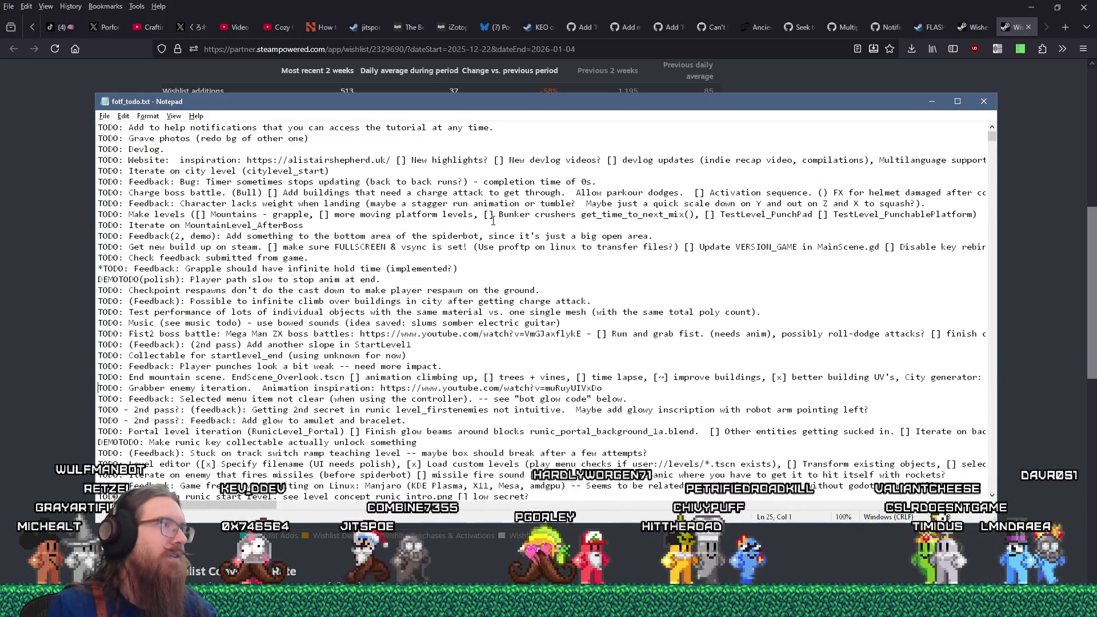
pyautogui.click(983, 102)
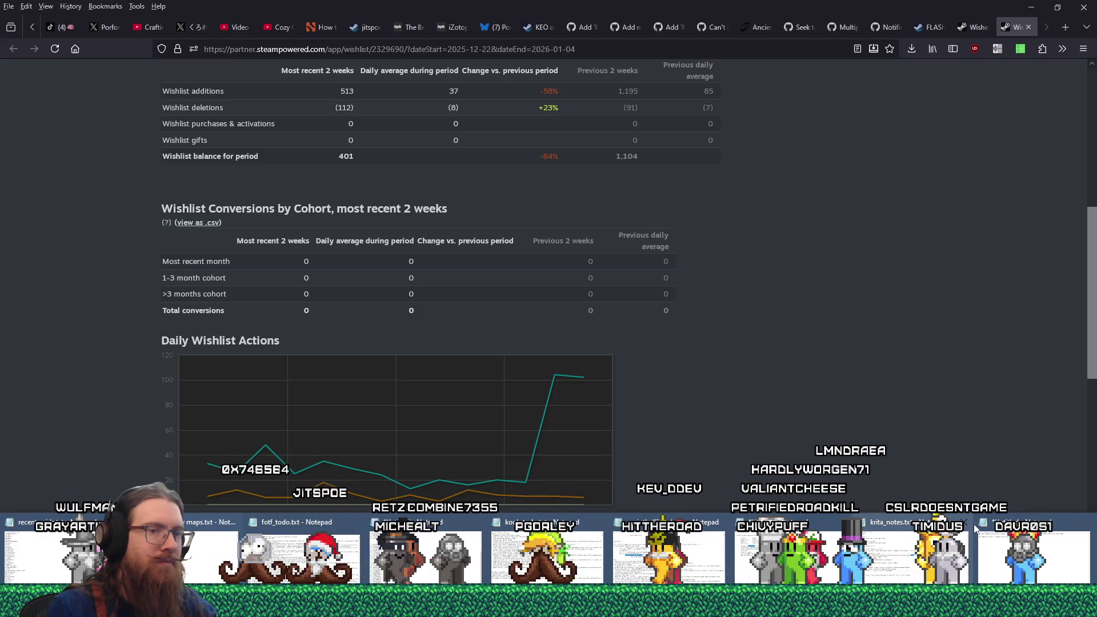
# - Close both Untitled Notepad notes choosing Don't Save, leaving the Run dialog open
pyautogui.click(930, 552)
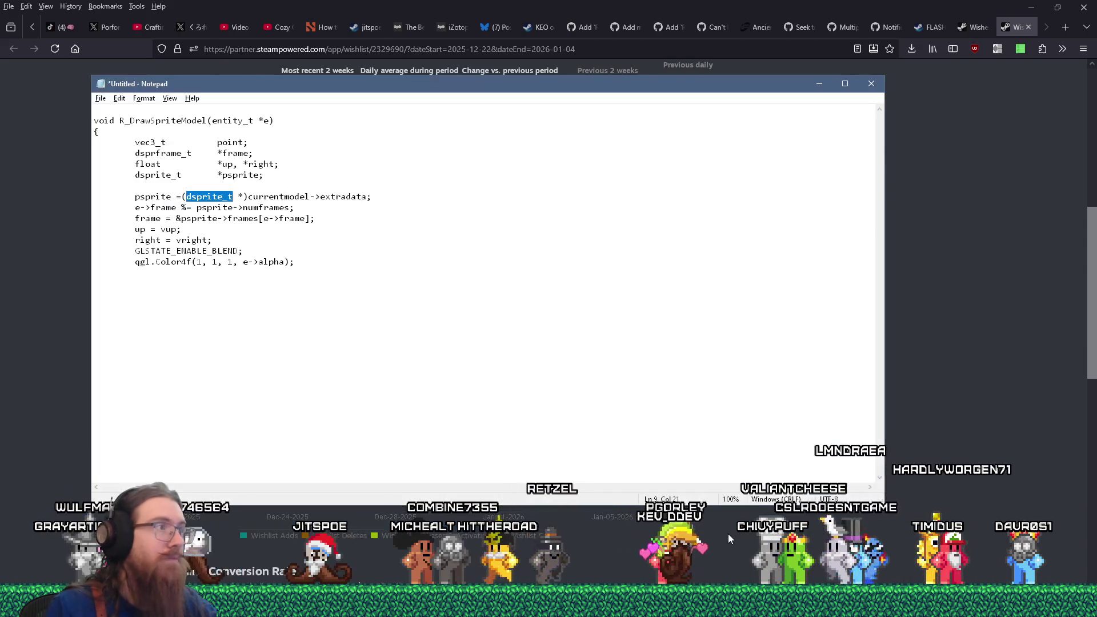
pyautogui.hotkey('alt', 'F4')
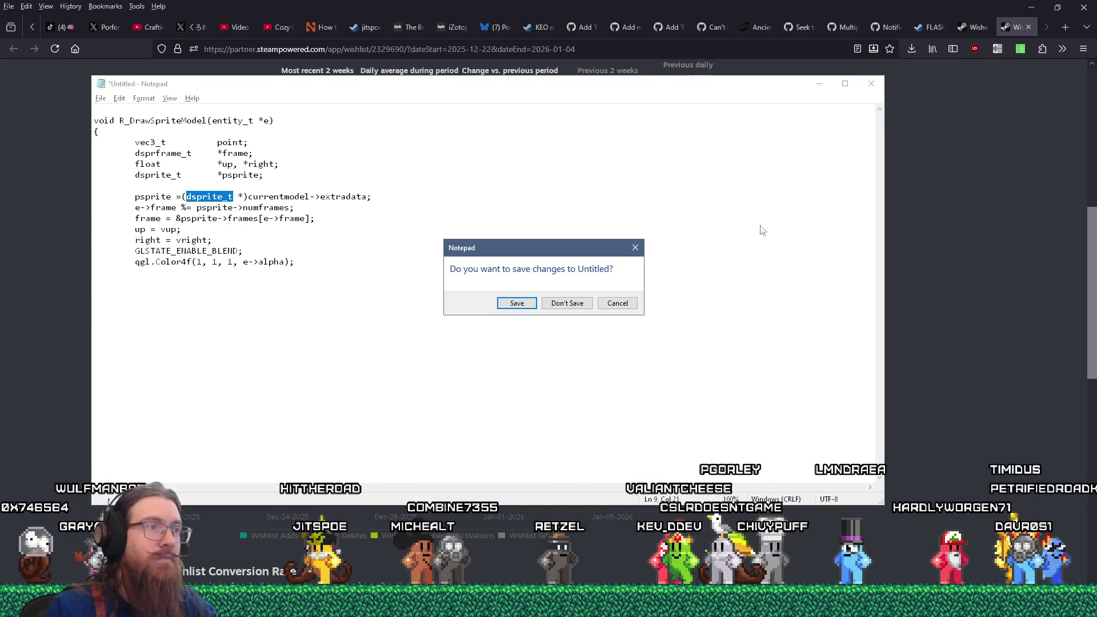
pyautogui.click(566, 301)
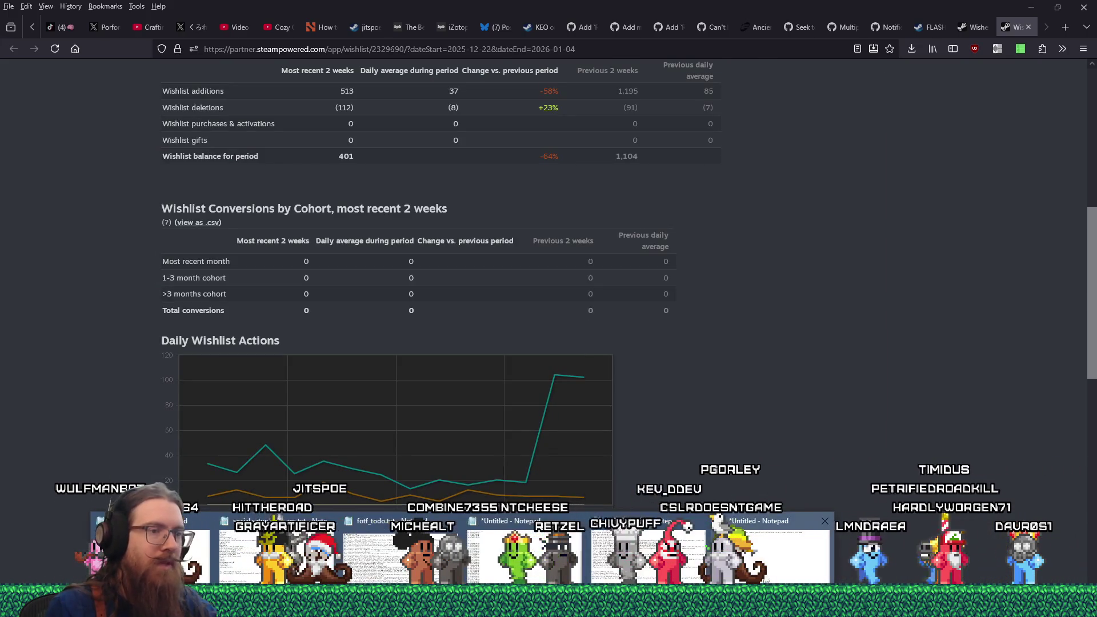
pyautogui.click(805, 569)
pyautogui.click(1001, 83)
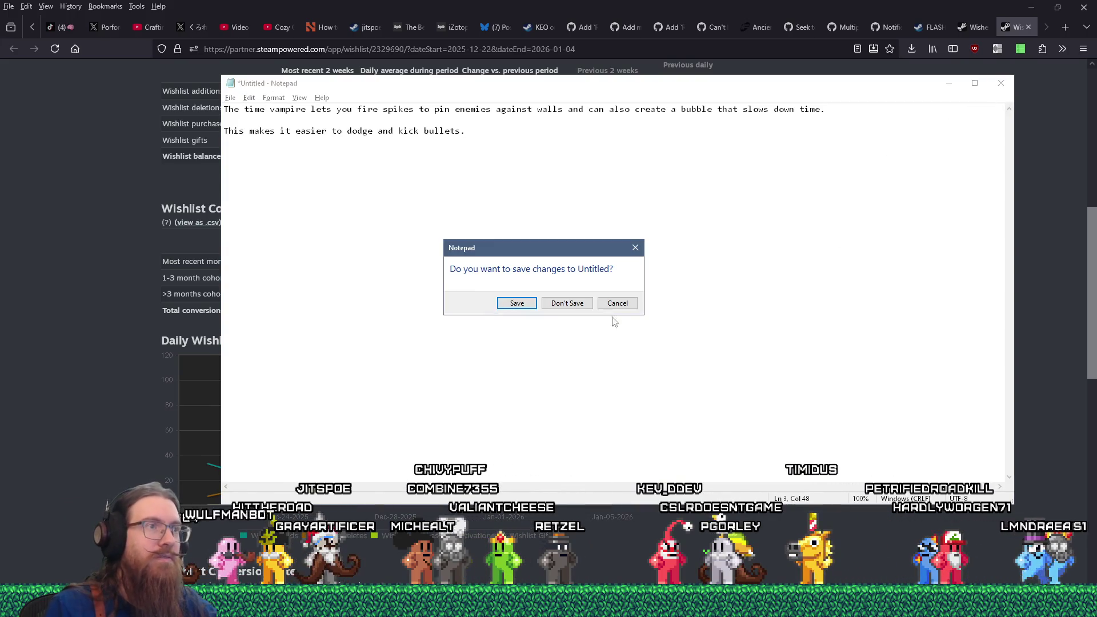
pyautogui.click(587, 307)
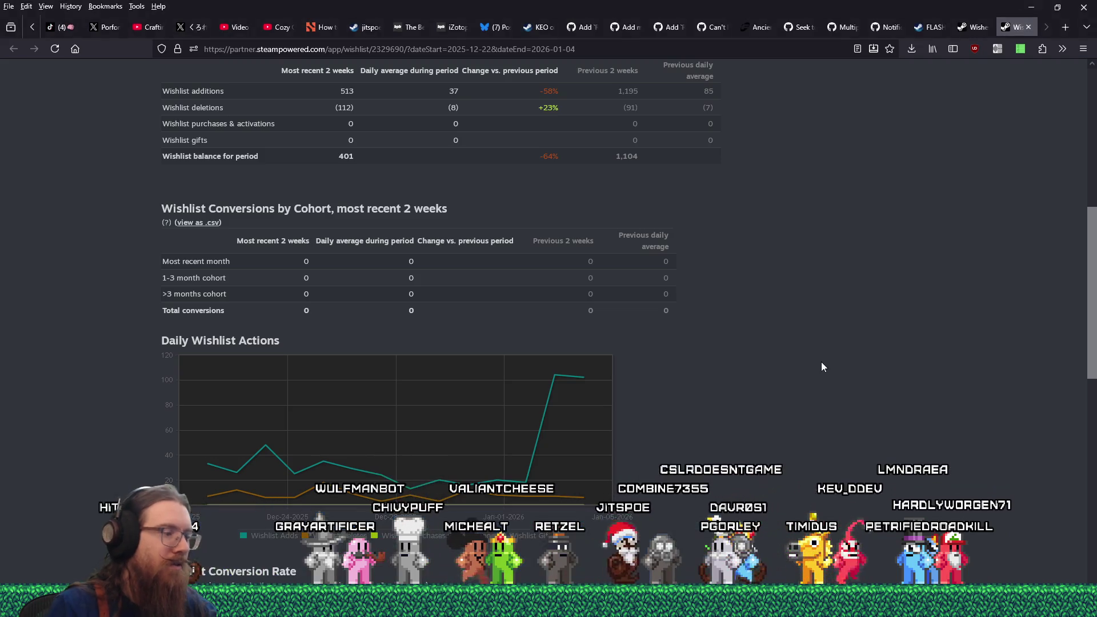
pyautogui.press('super+r')
# - Open kook_marketing.txt from projects\kook, scroll to the end, and type the Jan-03-2026 'will never get old:' line
pyautogui.write('projects\\kook\\')
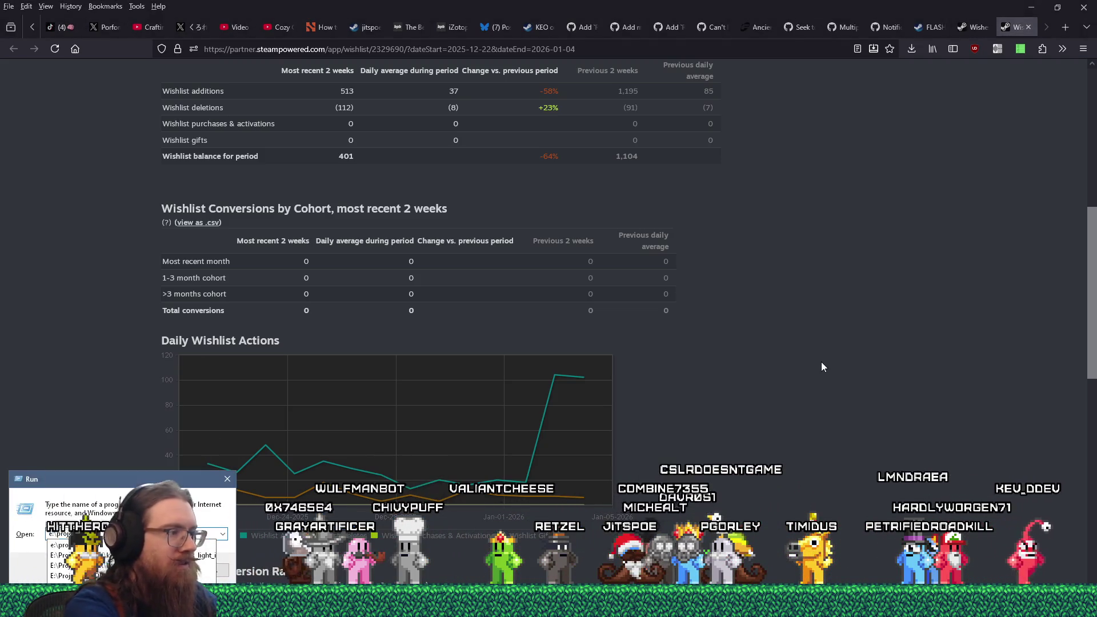
pyautogui.write('e')
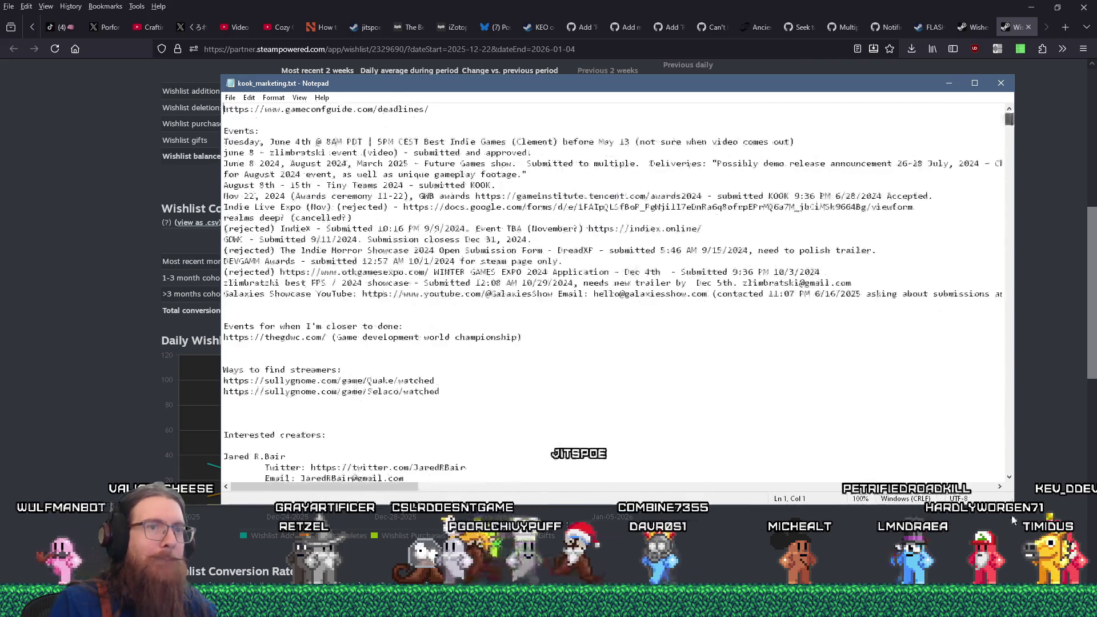
pyautogui.moveTo(1009, 121); pyautogui.dragTo(1018, 469)
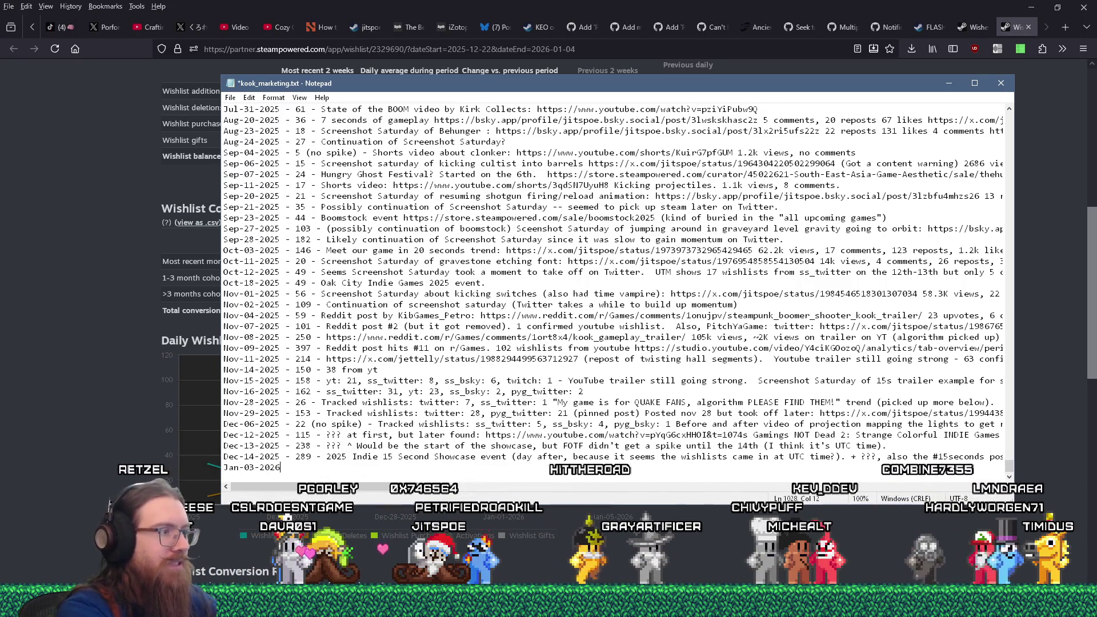
pyautogui.hotkey('alt', 'Tab')
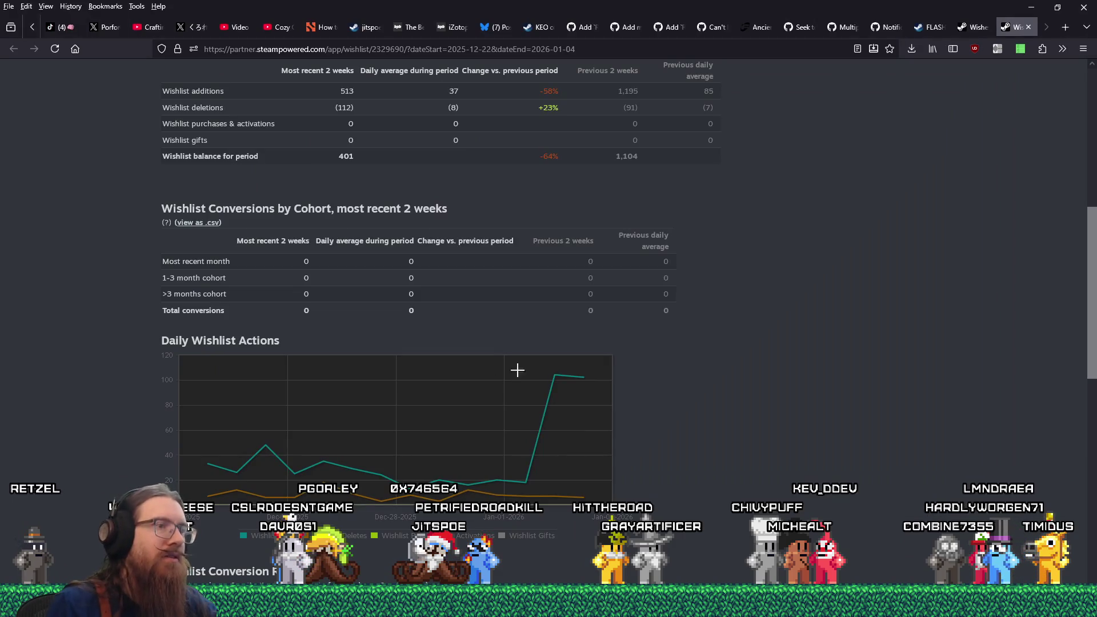
pyautogui.hotkey('alt', 'Tab')
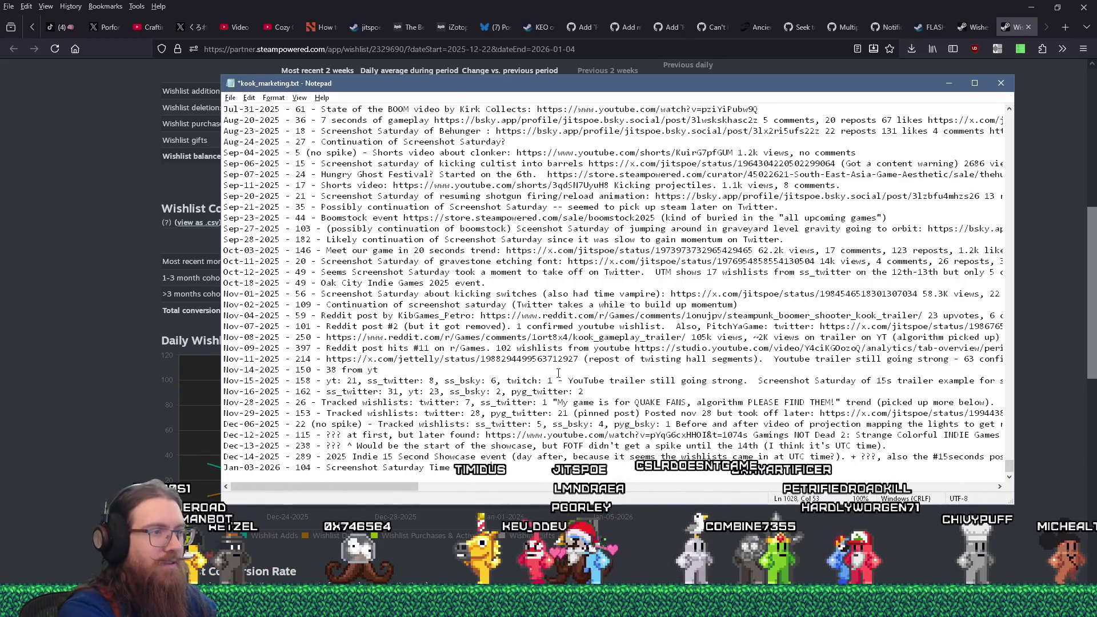
pyautogui.write('will never get old:')
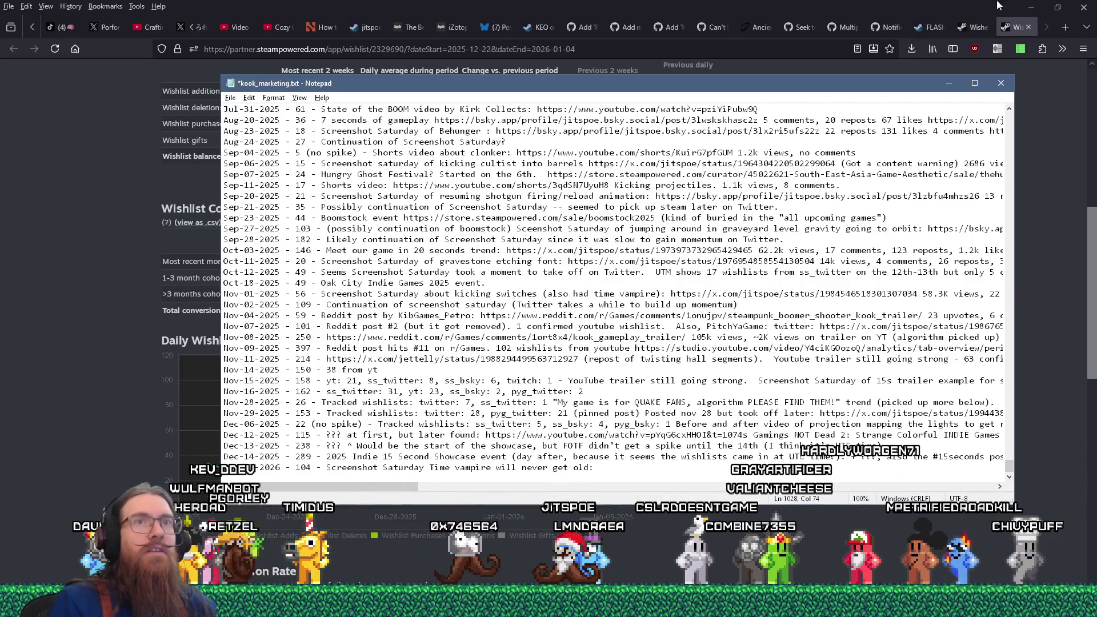
pyautogui.click(1064, 27)
# - Go to the user's X profile and open the Time Vampire Screenshot Saturday post
pyautogui.write('twitter.com/jitspo')
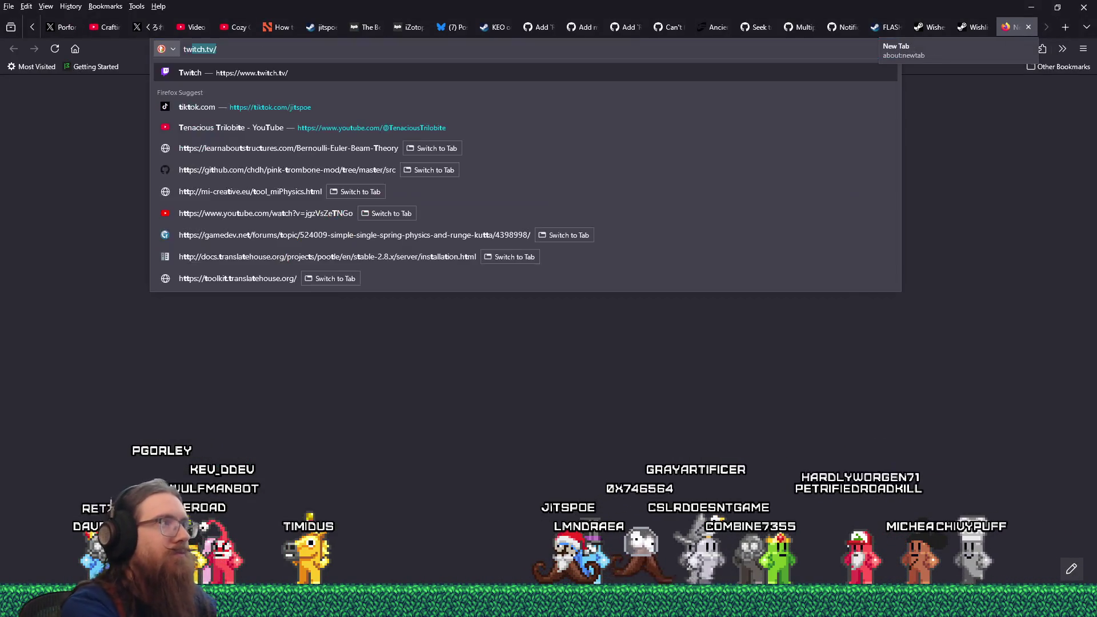
pyautogui.press('Return')
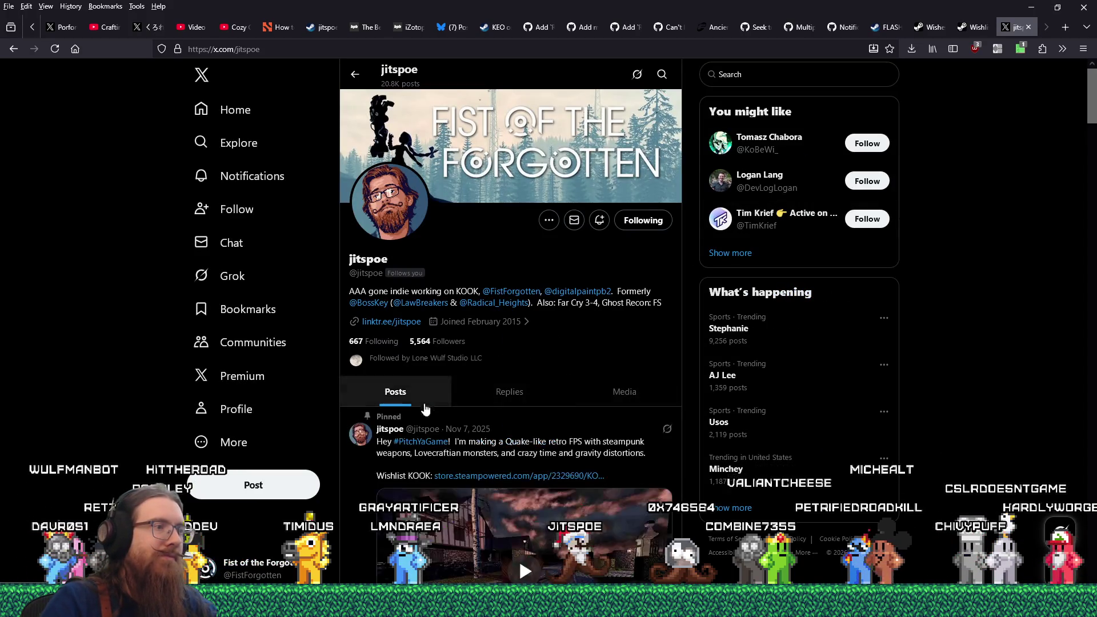
pyautogui.scroll(-5, 429, 400)
pyautogui.scroll(-3, 372, 320)
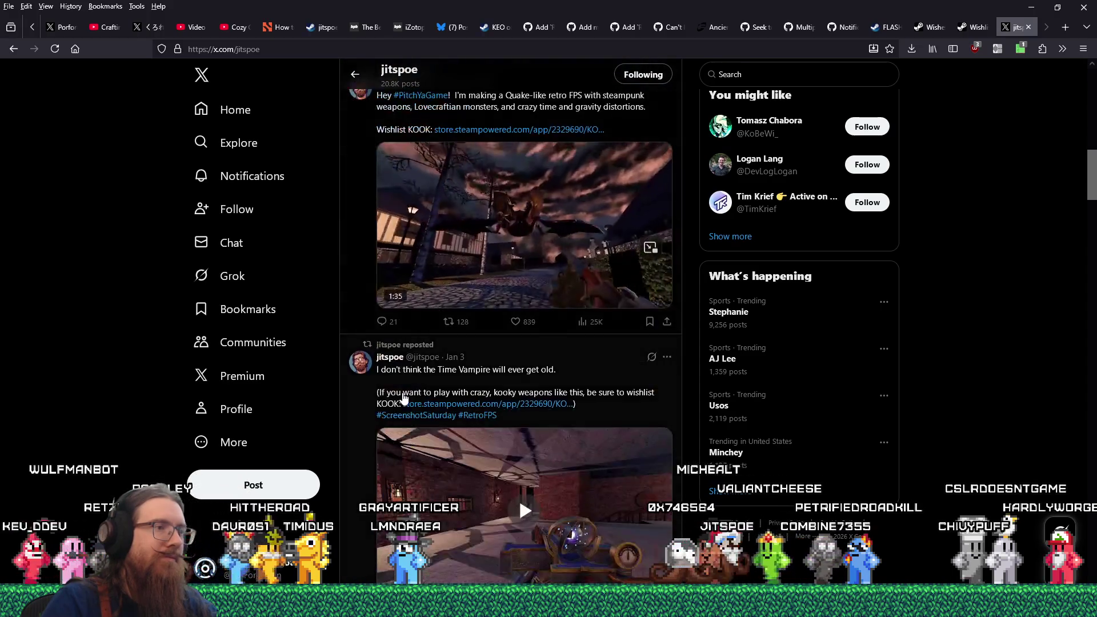
pyautogui.scroll(-2, 369, 348)
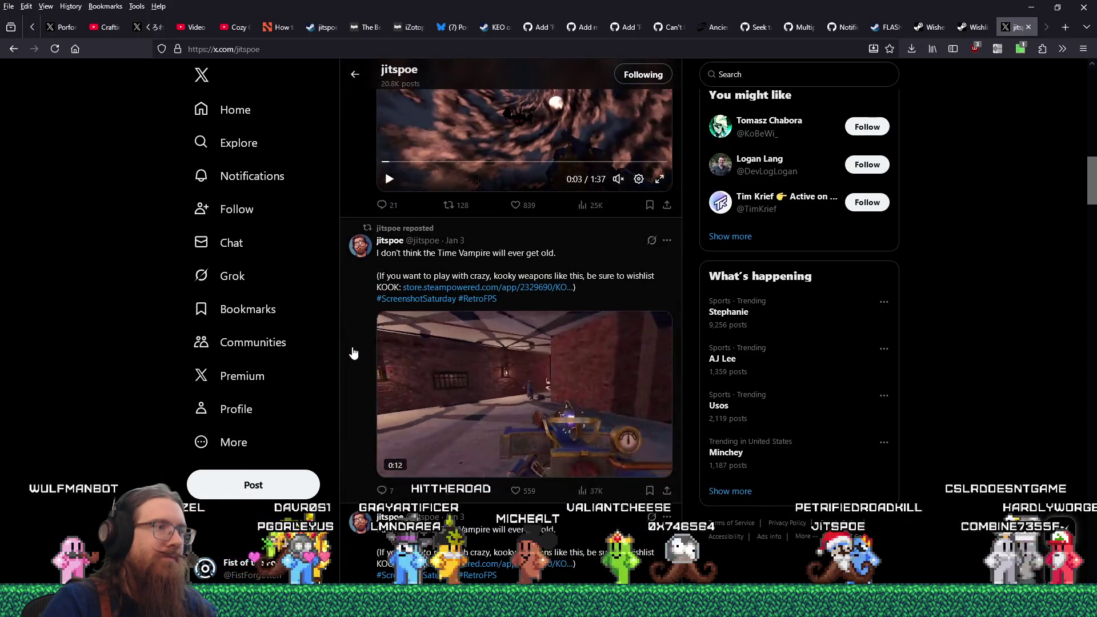
pyautogui.click(353, 348)
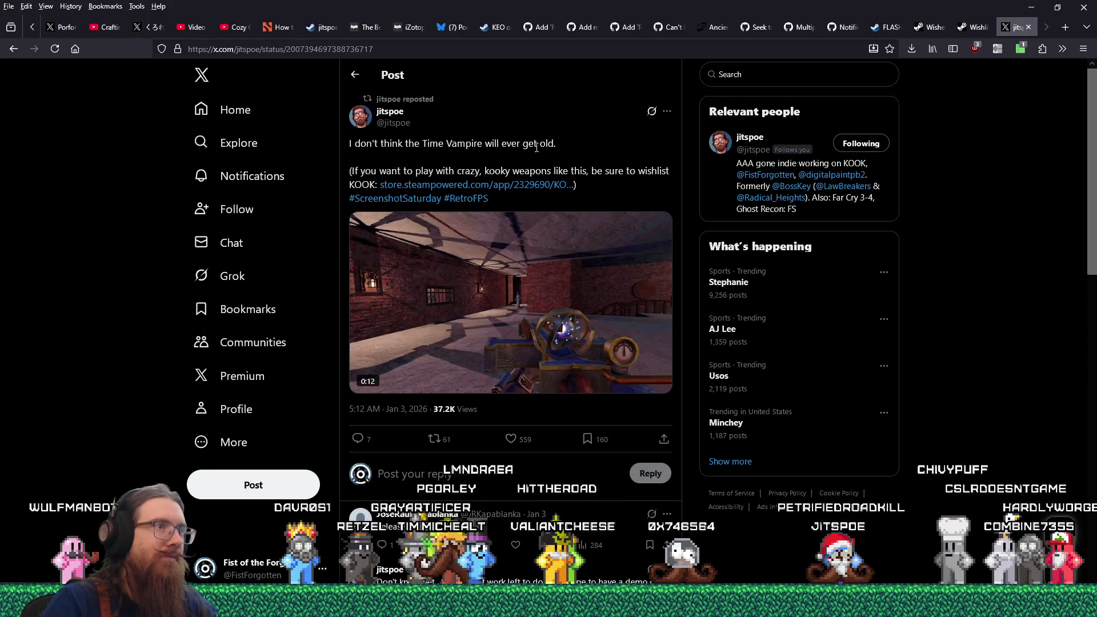
# - Copy the post's sentence and address, and paste over the placeholder on the log's Jan-03-2026 line
pyautogui.moveTo(375, 148); pyautogui.dragTo(344, 145)
pyautogui.rightClick(363, 147)
pyautogui.click(387, 156)
pyautogui.hotkey('alt', 'Tab')
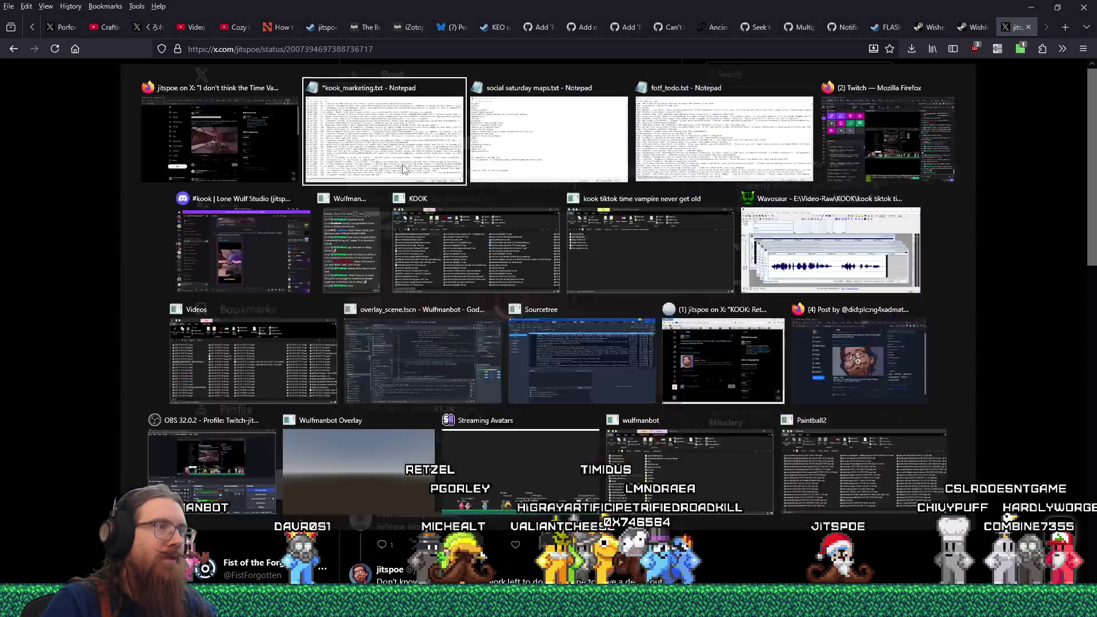
pyautogui.keyDown('shift'); pyautogui.click(430, 467); pyautogui.keyUp('shift')
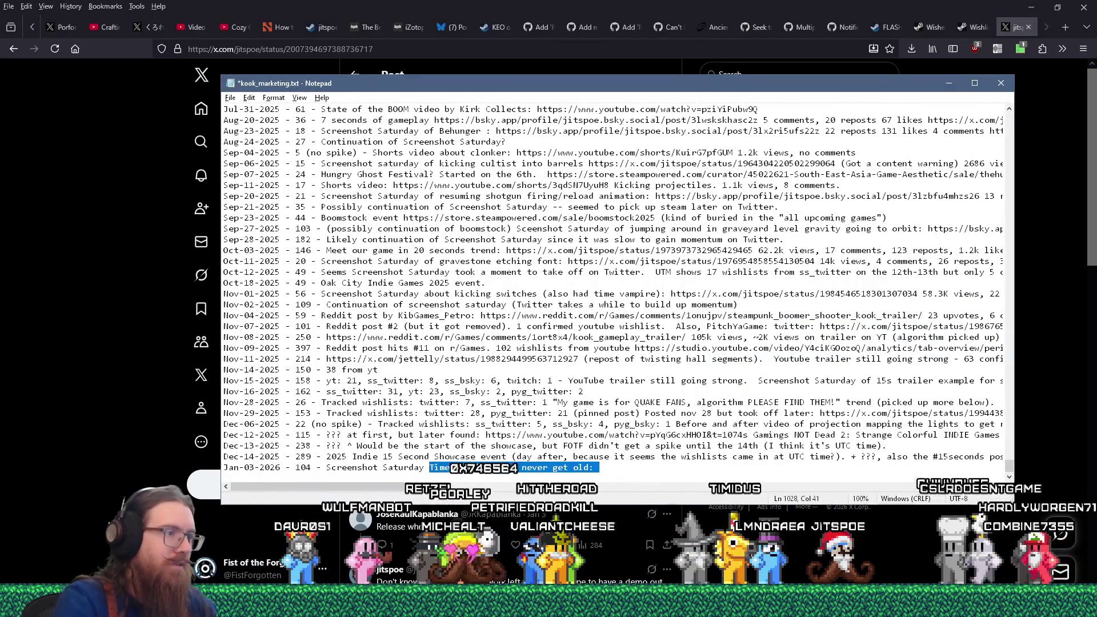
pyautogui.hotkey('alt', 'Tab')
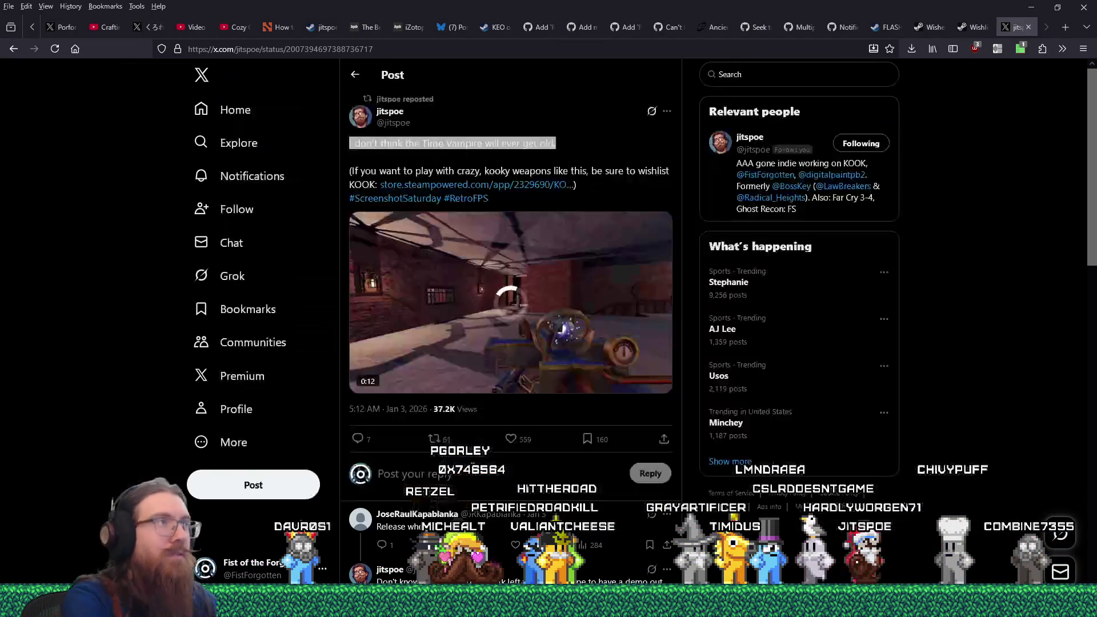
pyautogui.rightClick(324, 52)
pyautogui.click(340, 121)
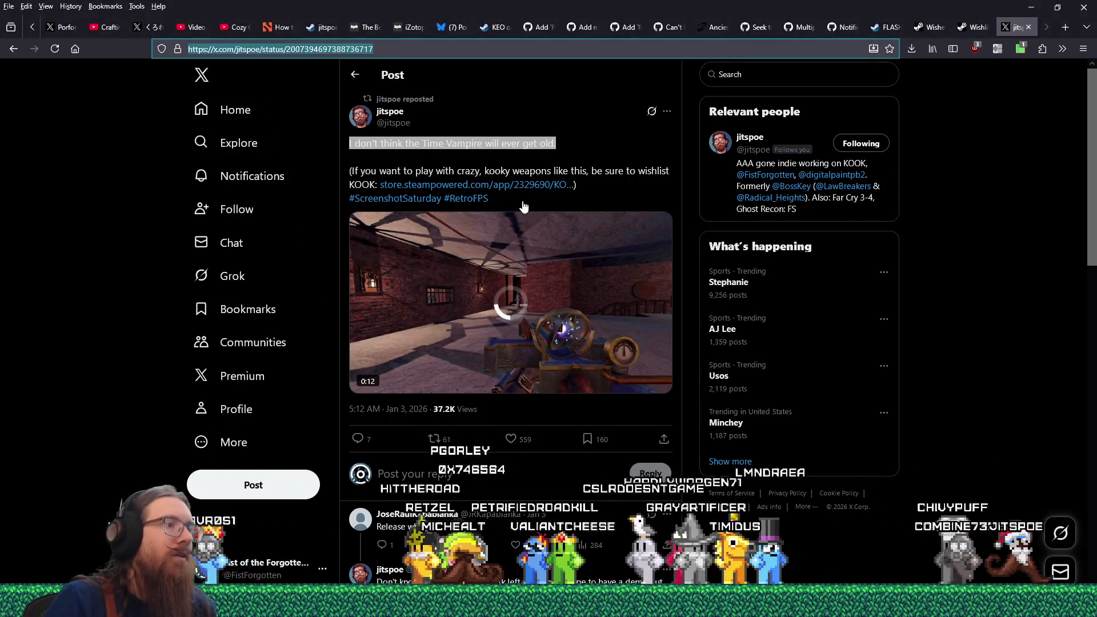
pyautogui.hotkey('alt', 'Tab')
pyautogui.hotkey('ctrl', 'v')
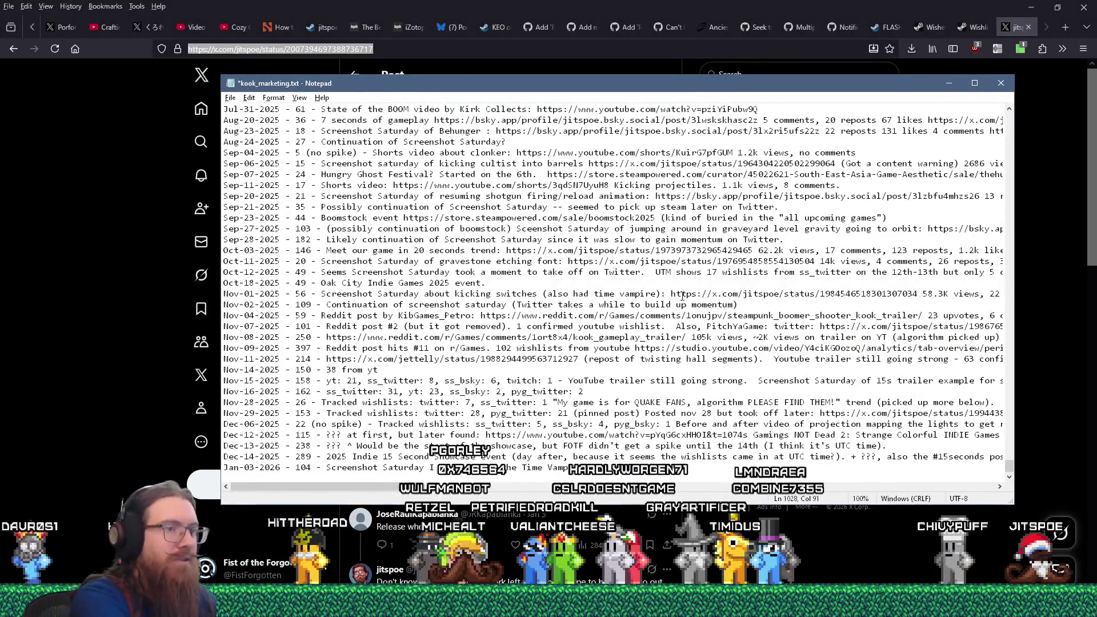
# - Read the X post's stats and add '37.5k' views and '7 comments,' to the log line
pyautogui.hotkey('alt', 'Tab')
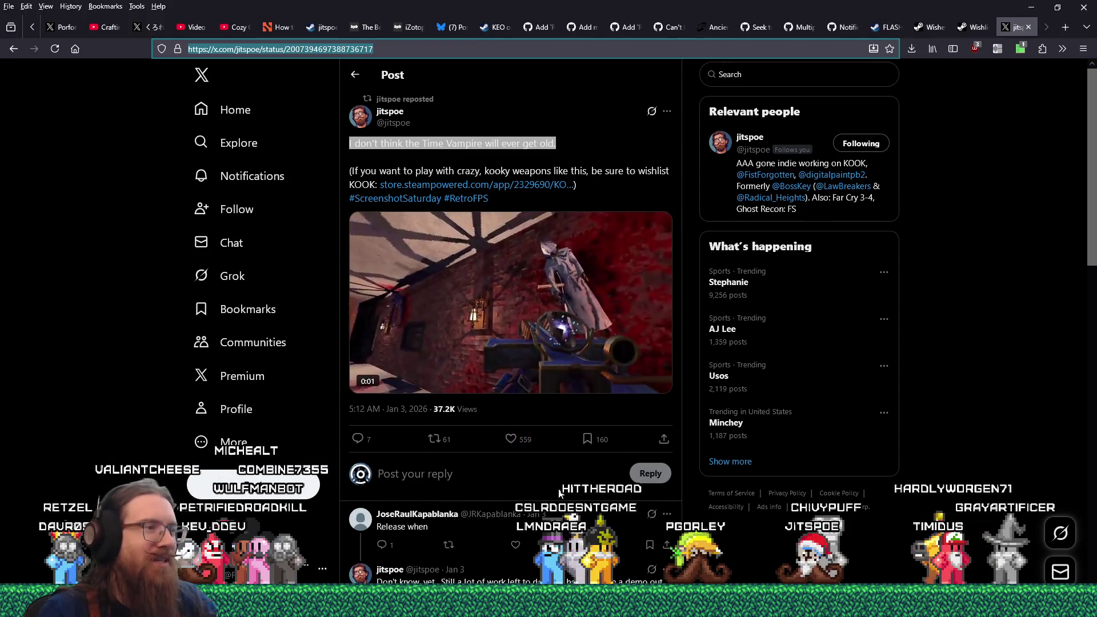
pyautogui.hotkey('alt', 'Tab')
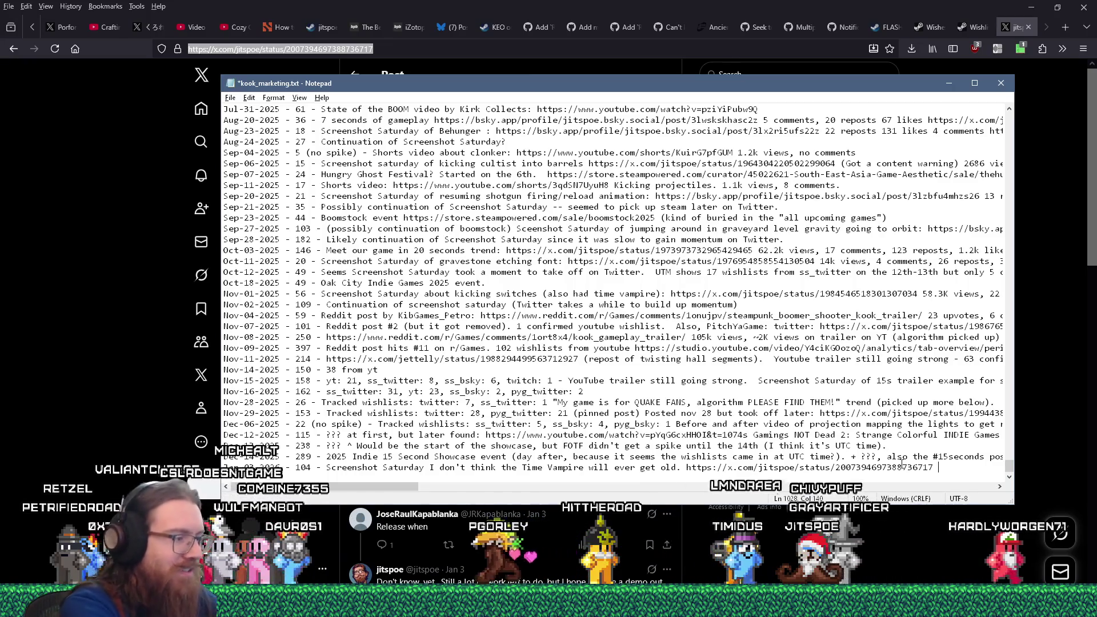
pyautogui.write('37.5k views')
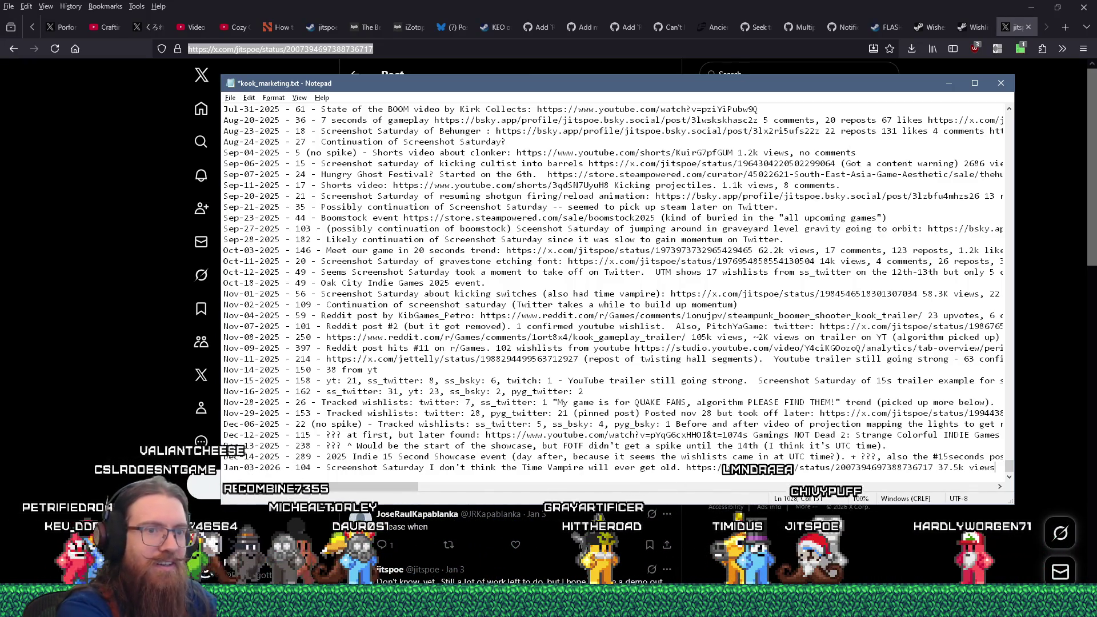
pyautogui.hotkey('alt', 'Tab')
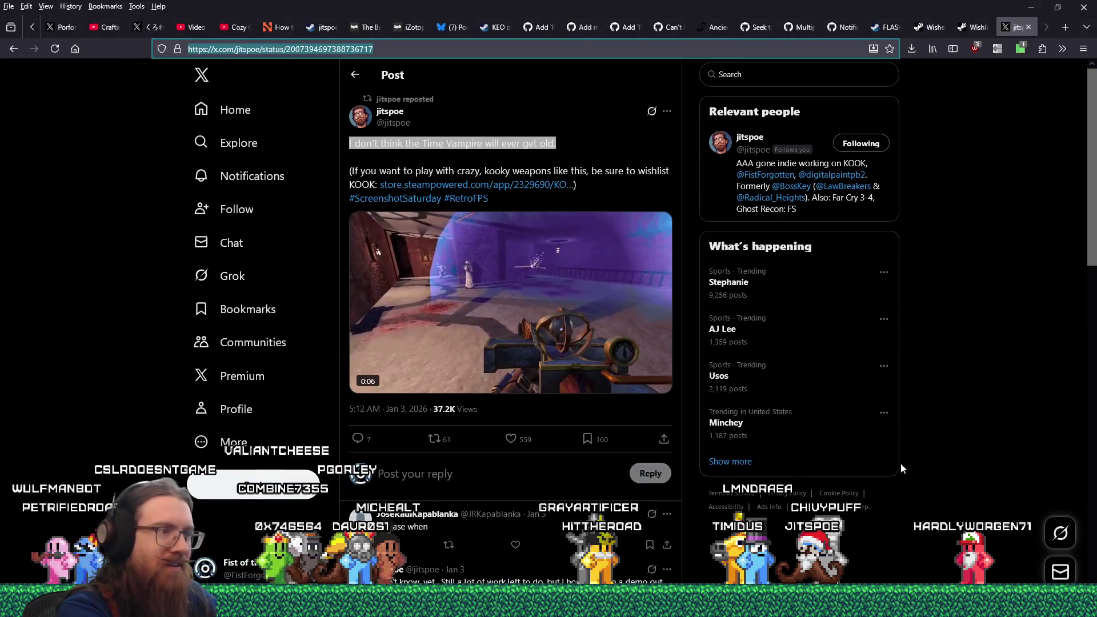
pyautogui.hotkey('alt', 'Tab')
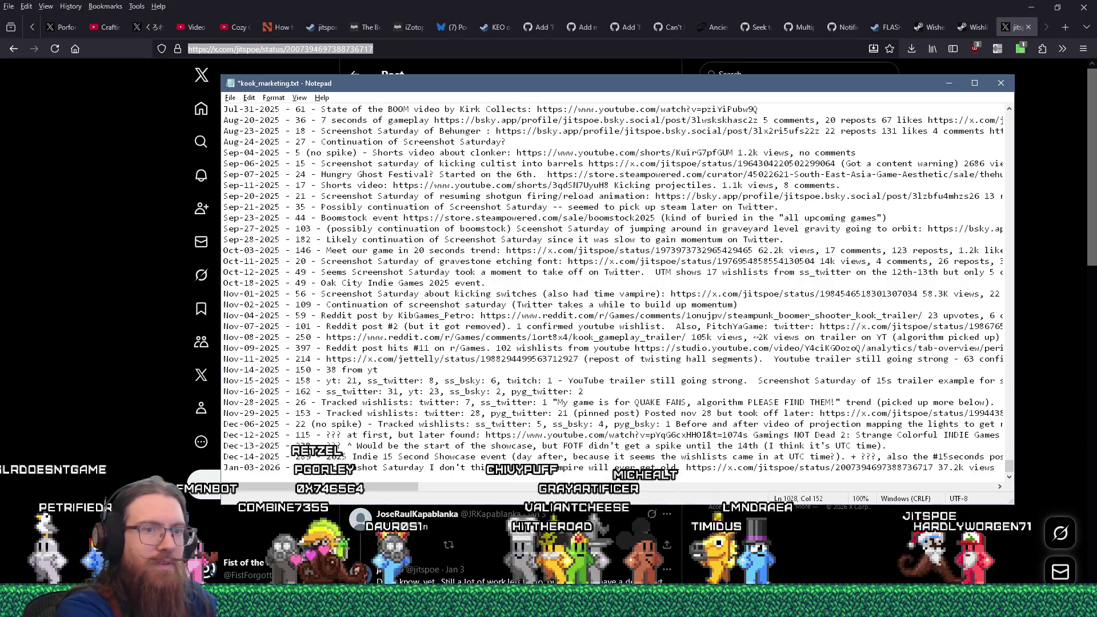
pyautogui.hotkey('alt', 'Tab')
pyautogui.hotkey('alt', 'Tab')
pyautogui.write('7 comments,')
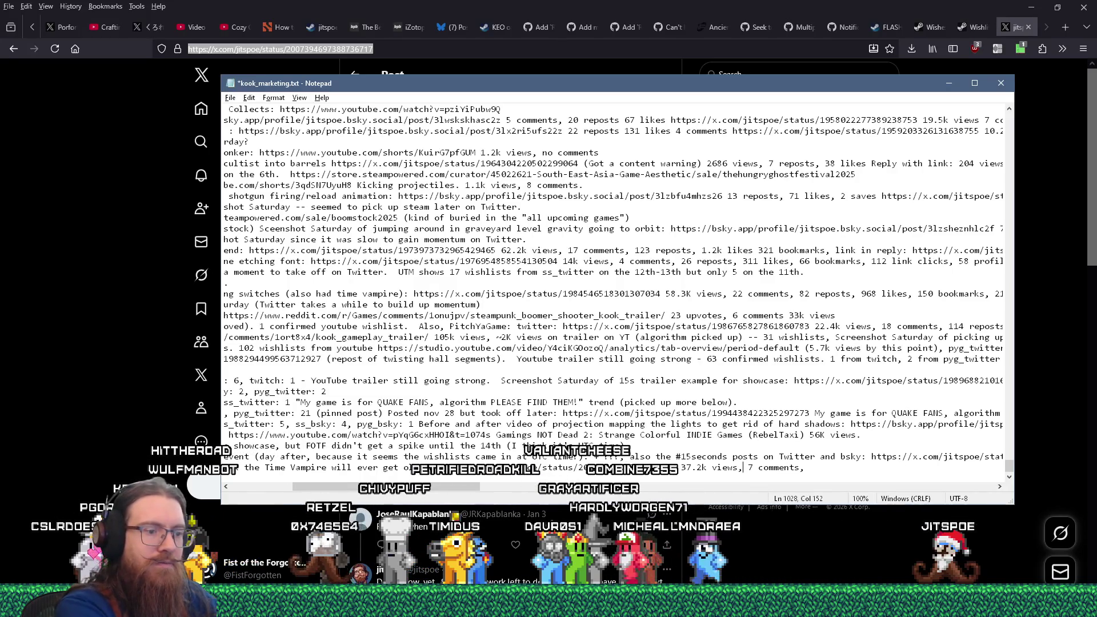
# - Add '60 reposts, 559 likes,' and 160 bookmarks from the post, finishing the line with a period
pyautogui.hotkey('alt', 'Tab')
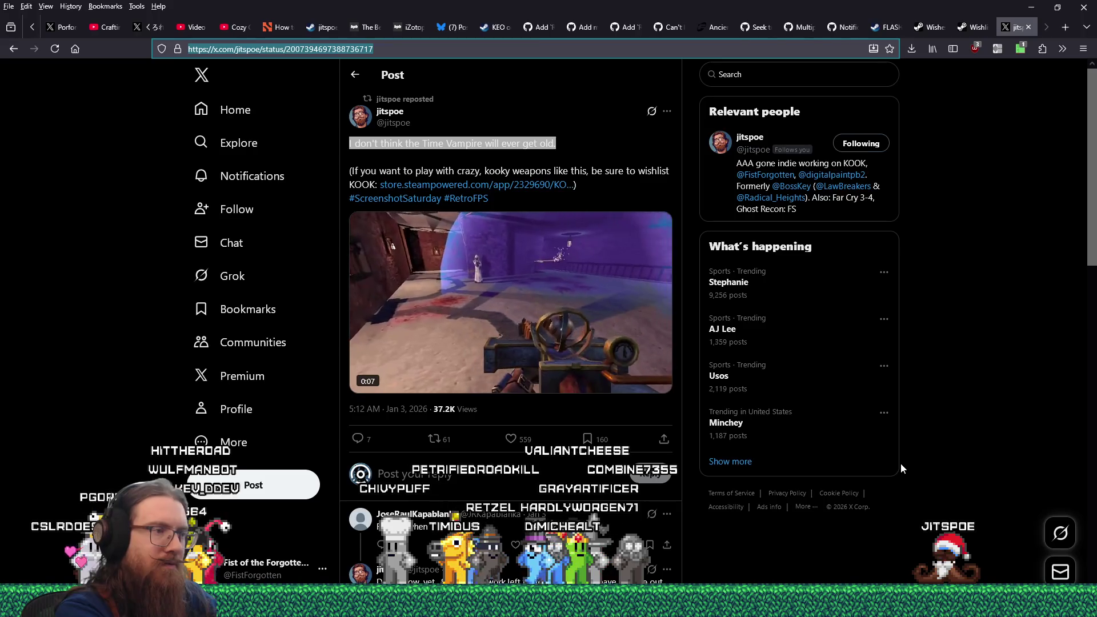
pyautogui.hotkey('alt', 'Tab')
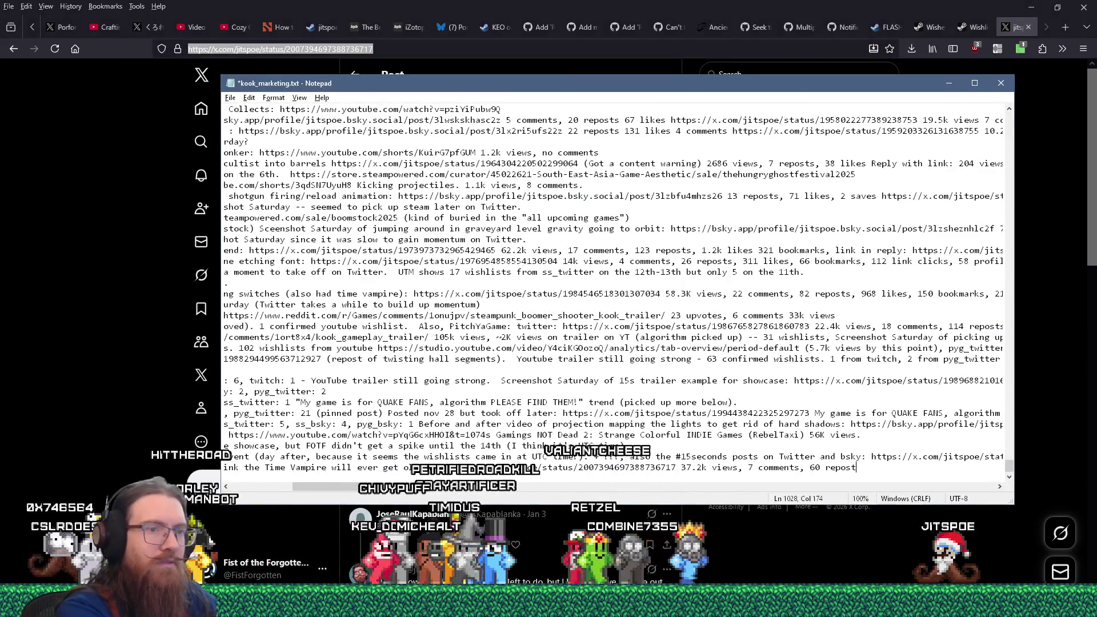
pyautogui.hotkey('alt', 'Tab')
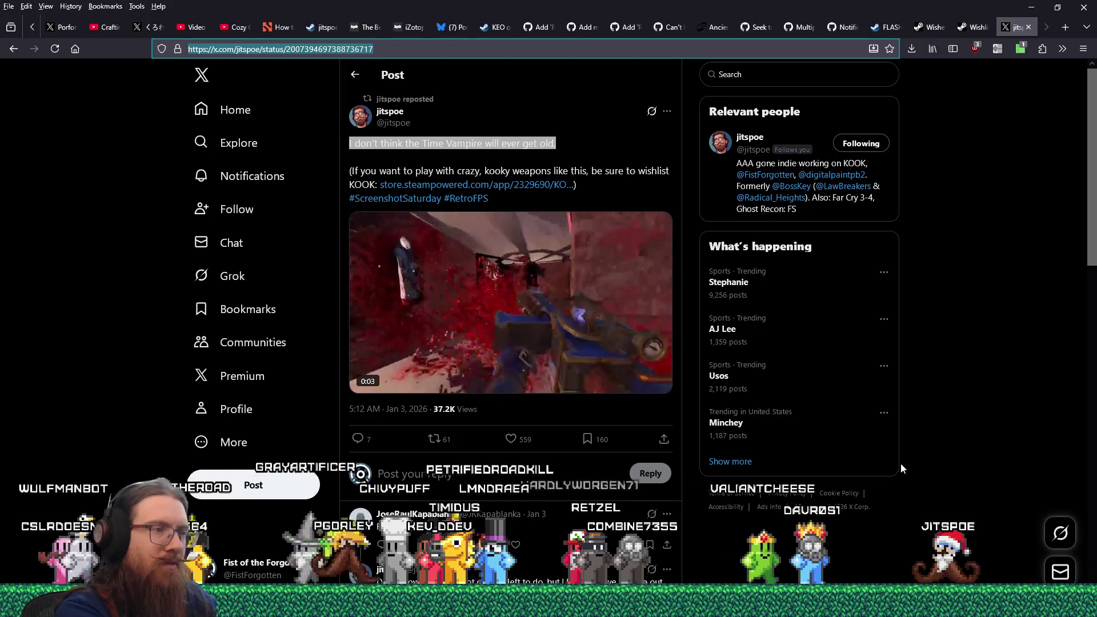
pyautogui.hotkey('alt', 'Tab')
pyautogui.hotkey('alt', 'Tab')
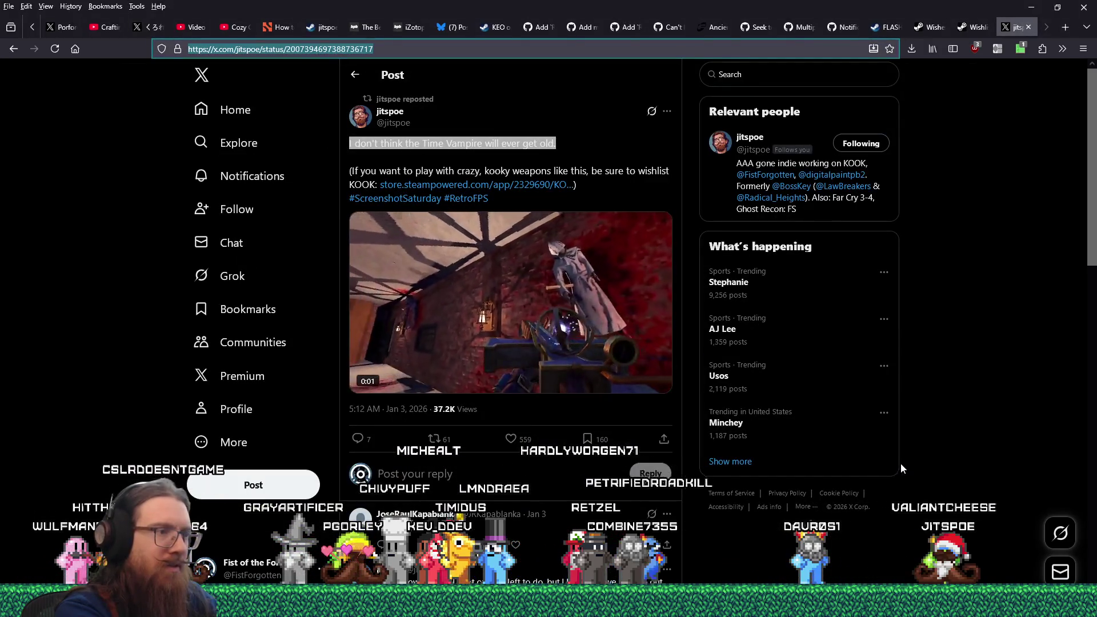
pyautogui.hotkey('alt', 'Tab')
pyautogui.write('60 reposts, ')
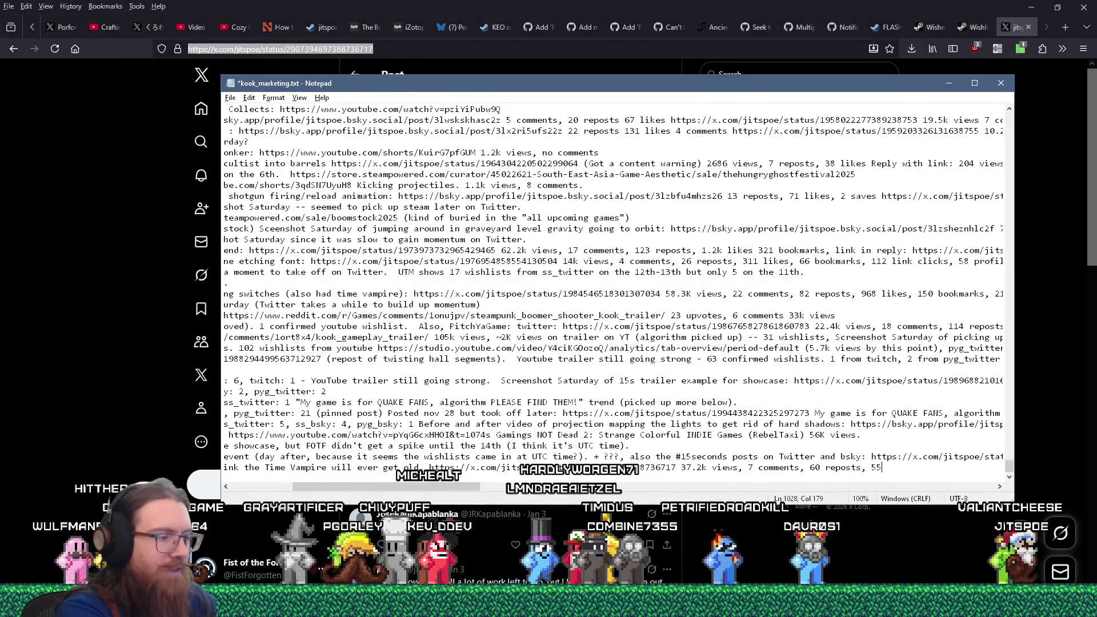
pyautogui.write('559 likes,')
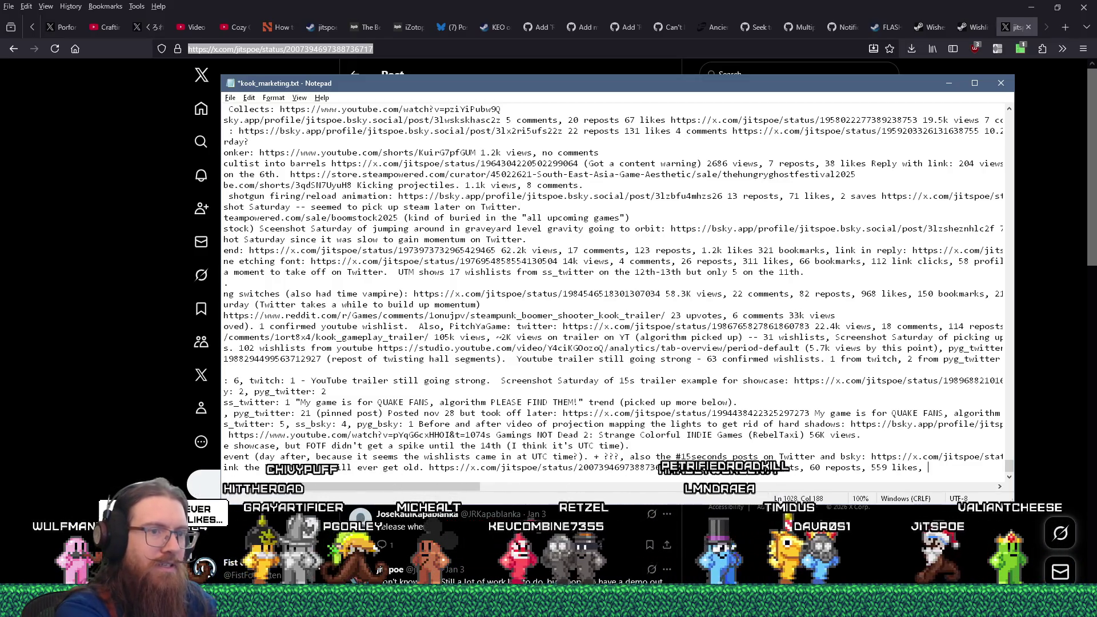
pyautogui.hotkey('alt', 'Tab')
pyautogui.hotkey('alt', 'Tab')
pyautogui.write('160')
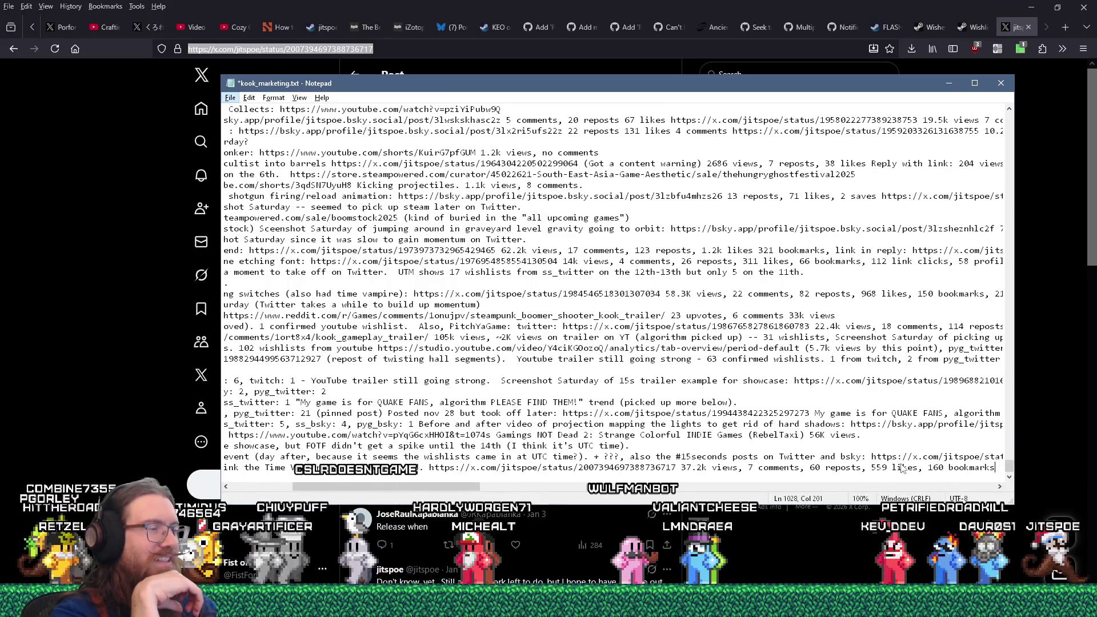
pyautogui.hotkey('alt', 'Tab')
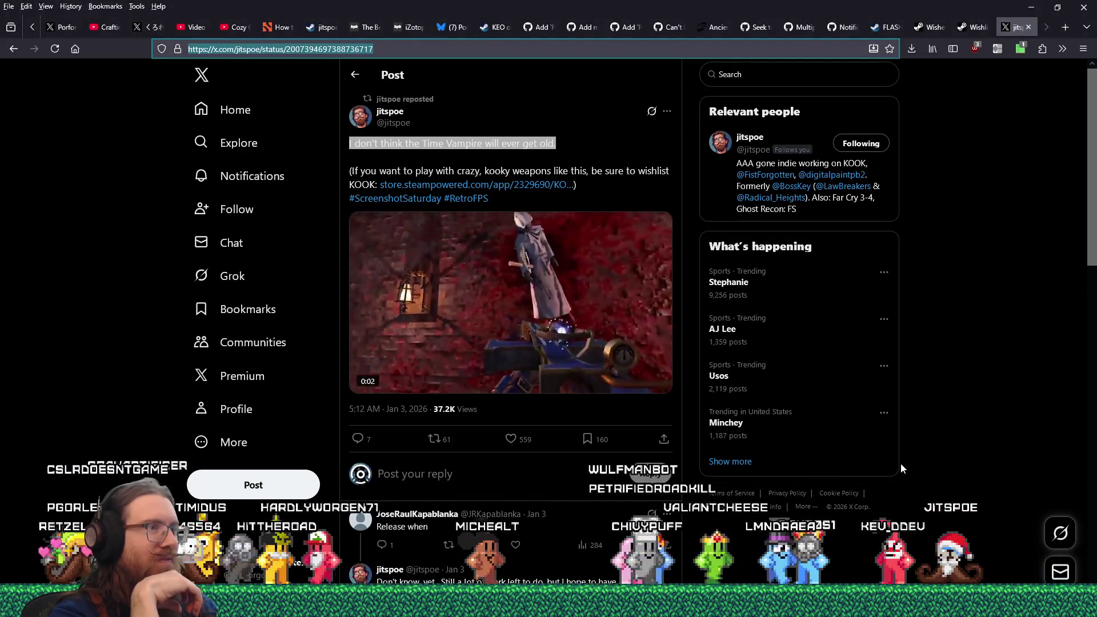
pyautogui.hotkey('alt', 'Tab')
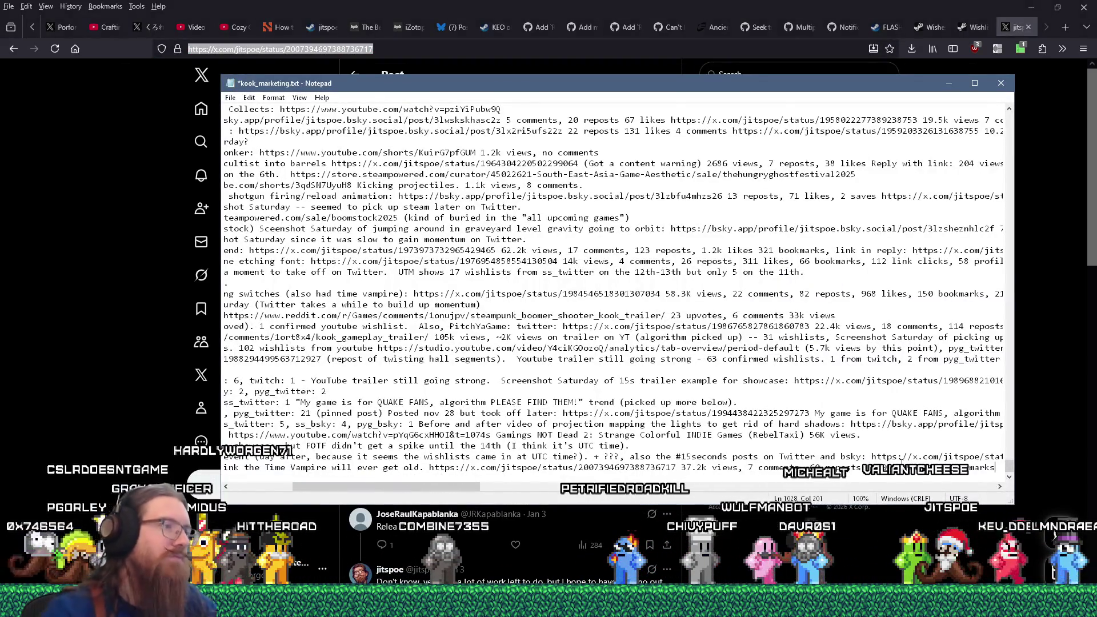
pyautogui.moveTo(464, 489)
pyautogui.mouseDown()
pyautogui.moveTo(731, 488)
pyautogui.moveTo(503, 497)
pyautogui.moveTo(544, 496)
pyautogui.mouseUp()
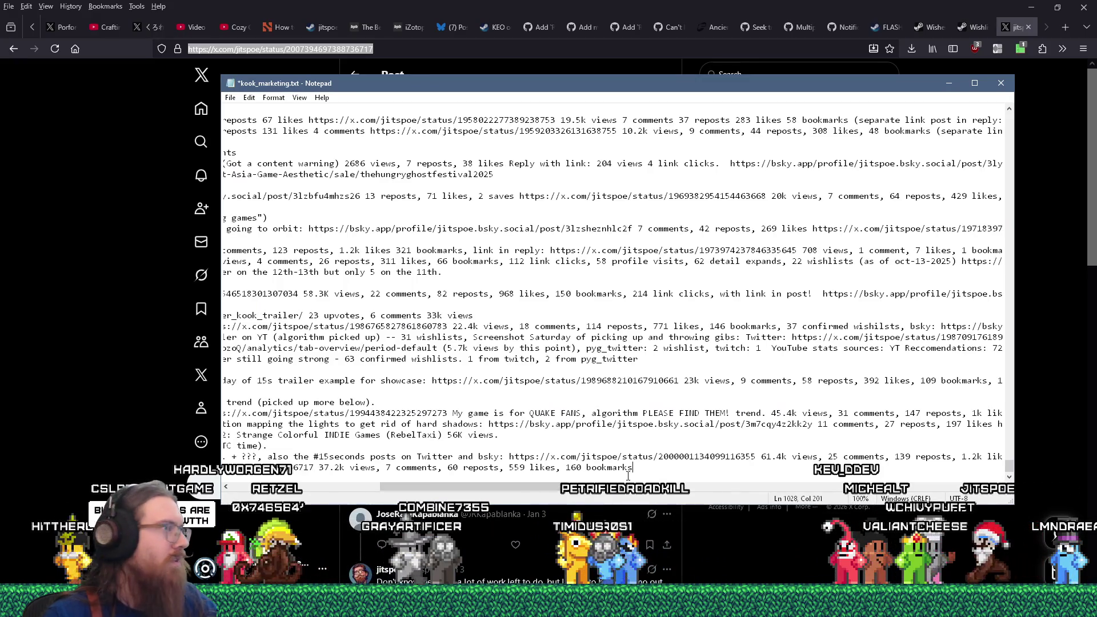
pyautogui.write('.')
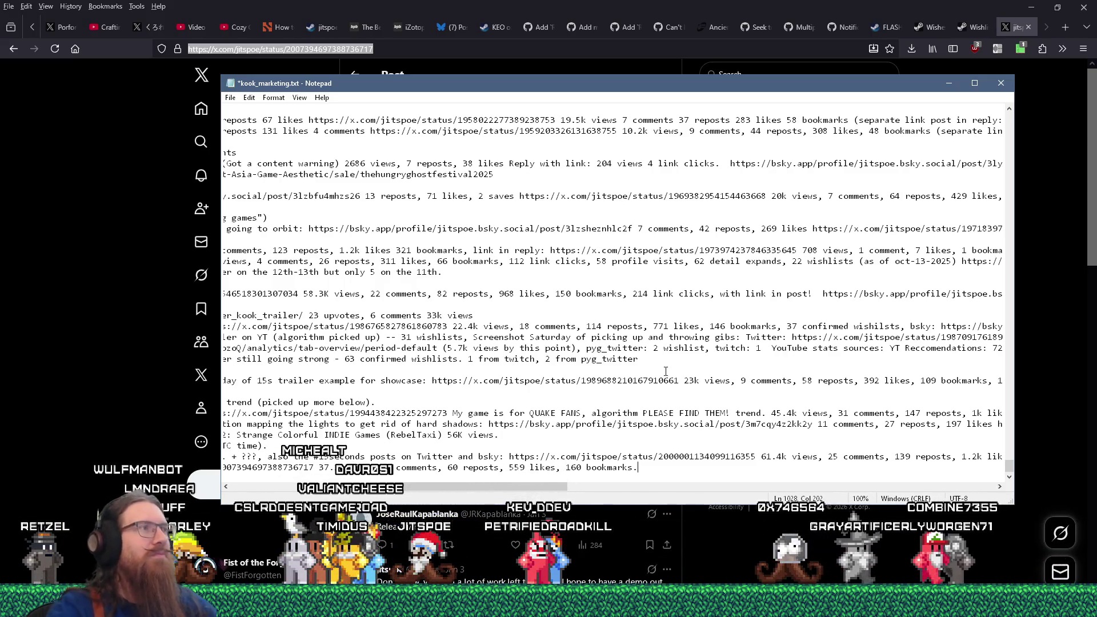
# - Save kook_marketing.txt from Notepad's File menu and nudge its window slightly down
pyautogui.click(230, 97)
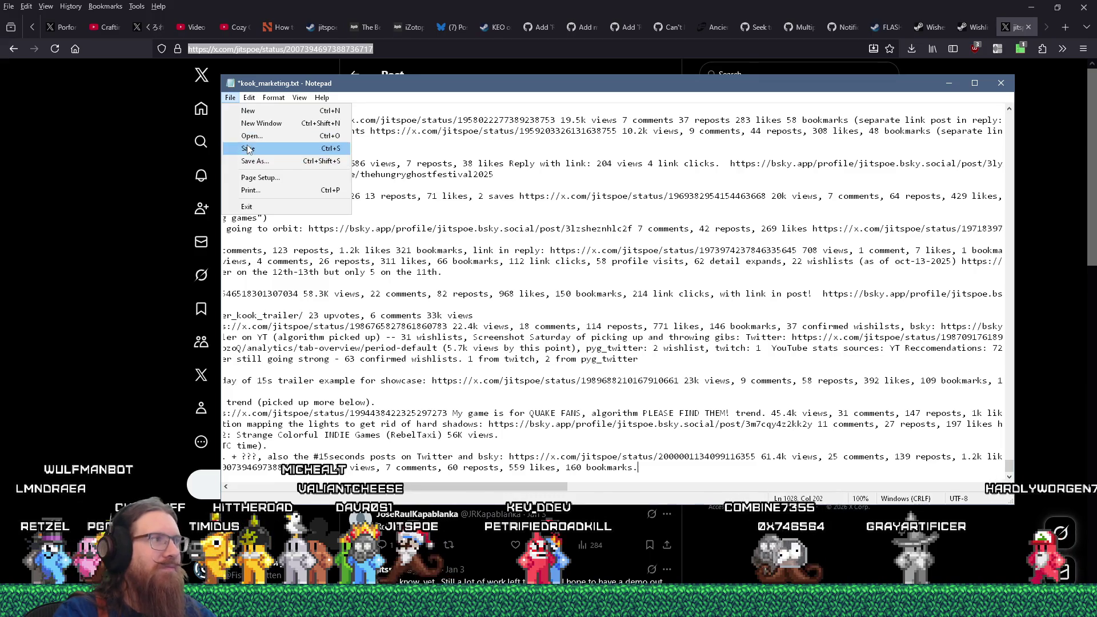
pyautogui.click(247, 150)
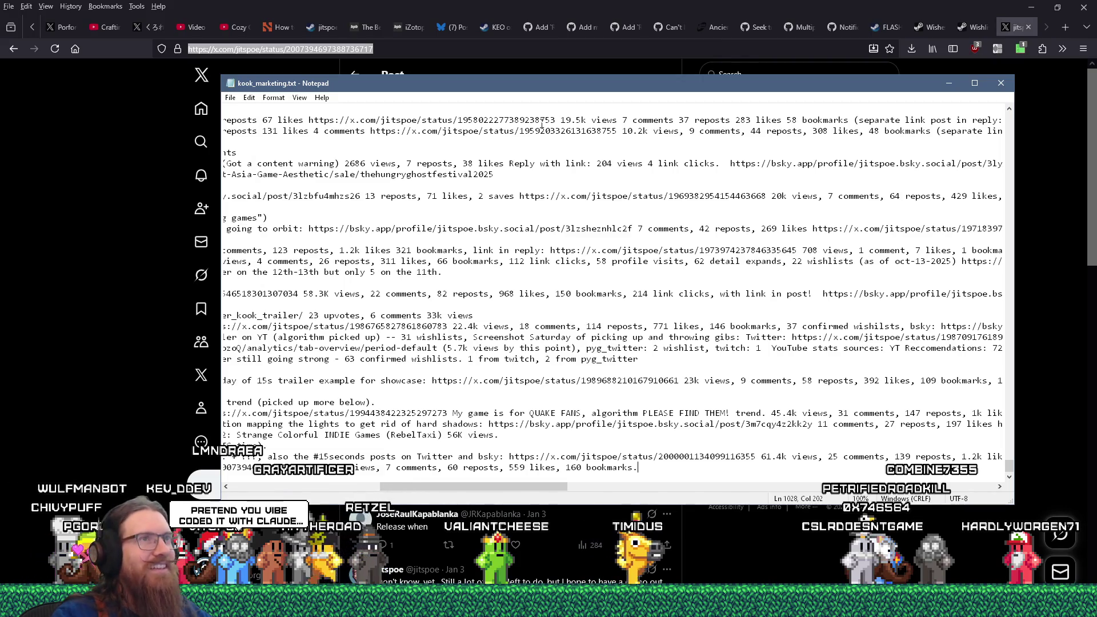
pyautogui.moveTo(666, 81)
pyautogui.mouseDown()
pyautogui.moveTo(671, 115)
pyautogui.moveTo(670, 105)
pyautogui.mouseUp()
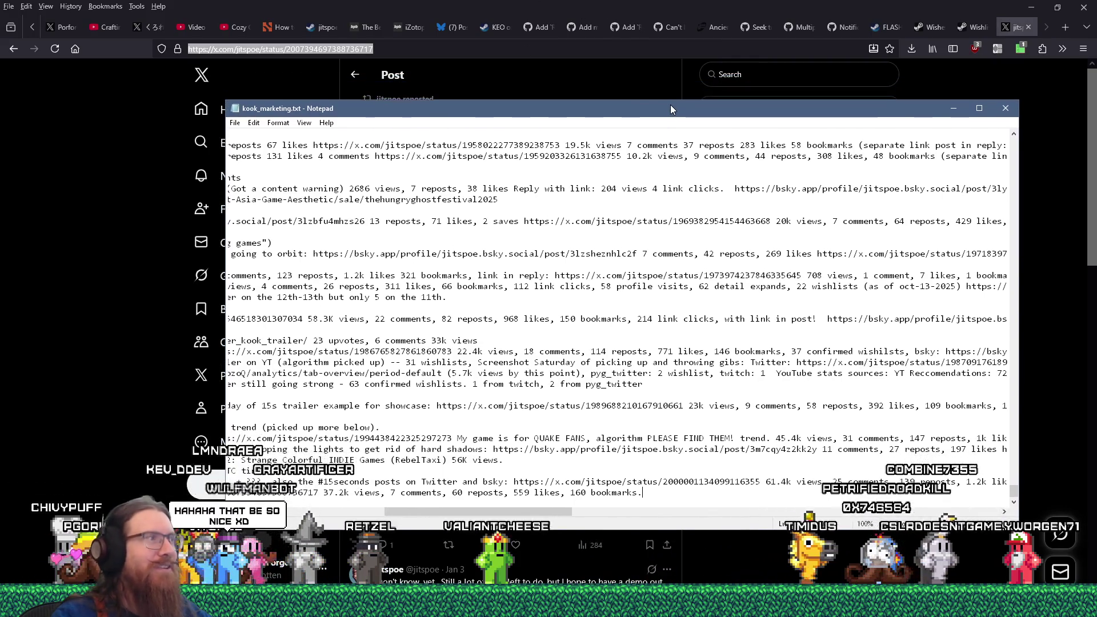
# - Pause the Time Vampire post's video on X, then return to the kook_marketing.txt notes
pyautogui.click(132, 336)
pyautogui.click(387, 371)
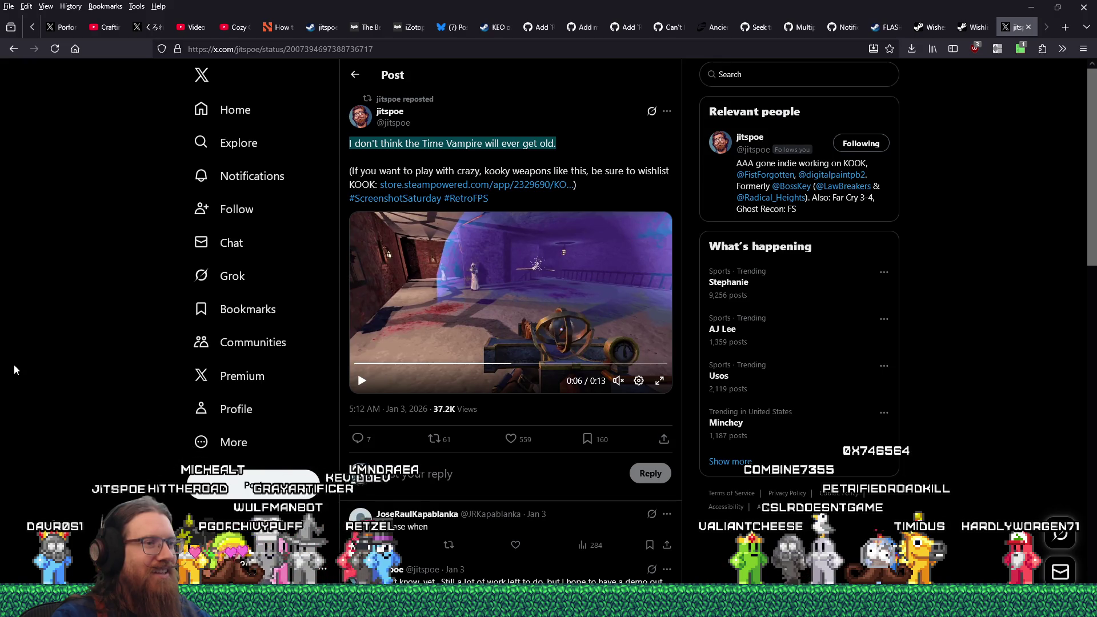
pyautogui.hotkey('alt', 'Tab')
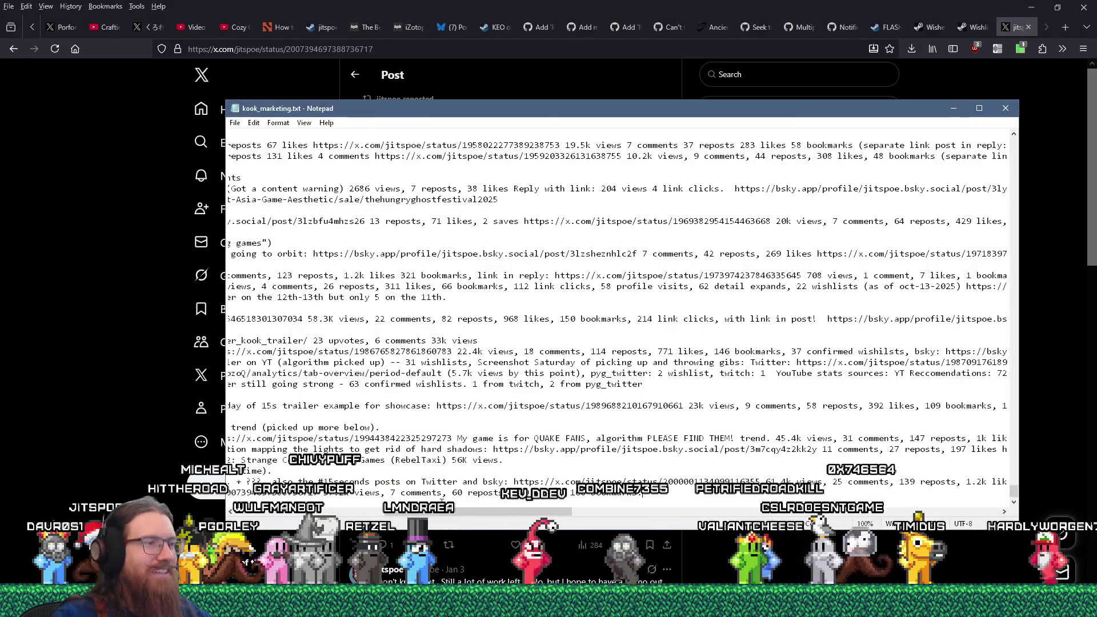
pyautogui.hscroll(-5, 354, 510)
pyautogui.hscroll(5, 355, 510)
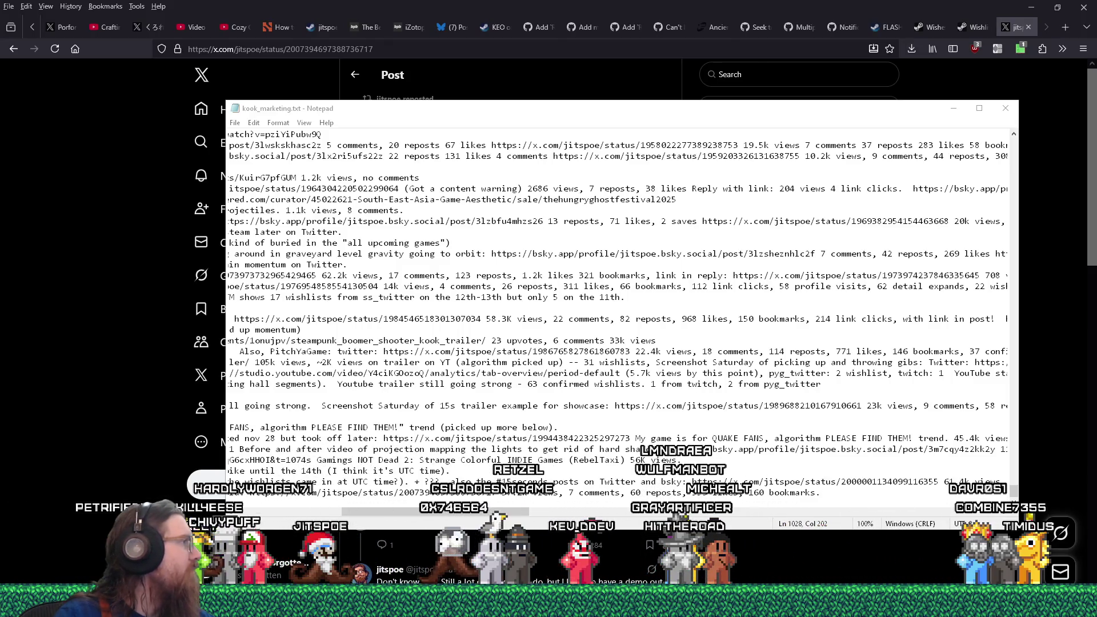
pyautogui.moveTo(487, 511)
pyautogui.mouseDown()
pyautogui.moveTo(372, 511)
pyautogui.moveTo(450, 509)
pyautogui.mouseUp()
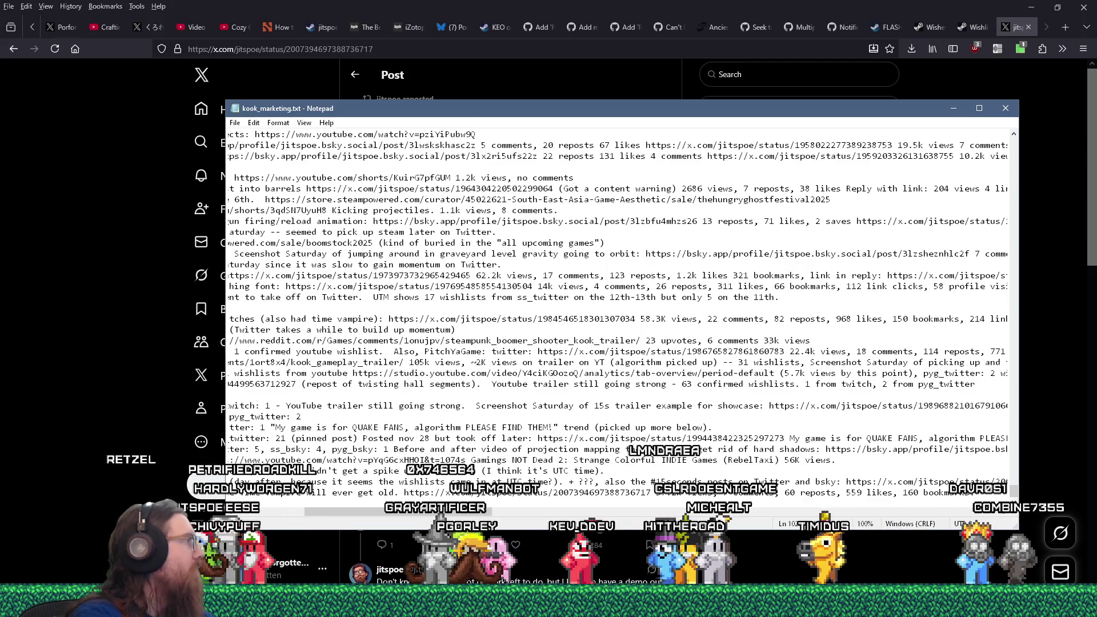
# - Log confirmed wishlists (ss_twitter 40, ss_bsky 3, twitter 2) and begin a Jan-04-2026 line
pyautogui.write('ss_')
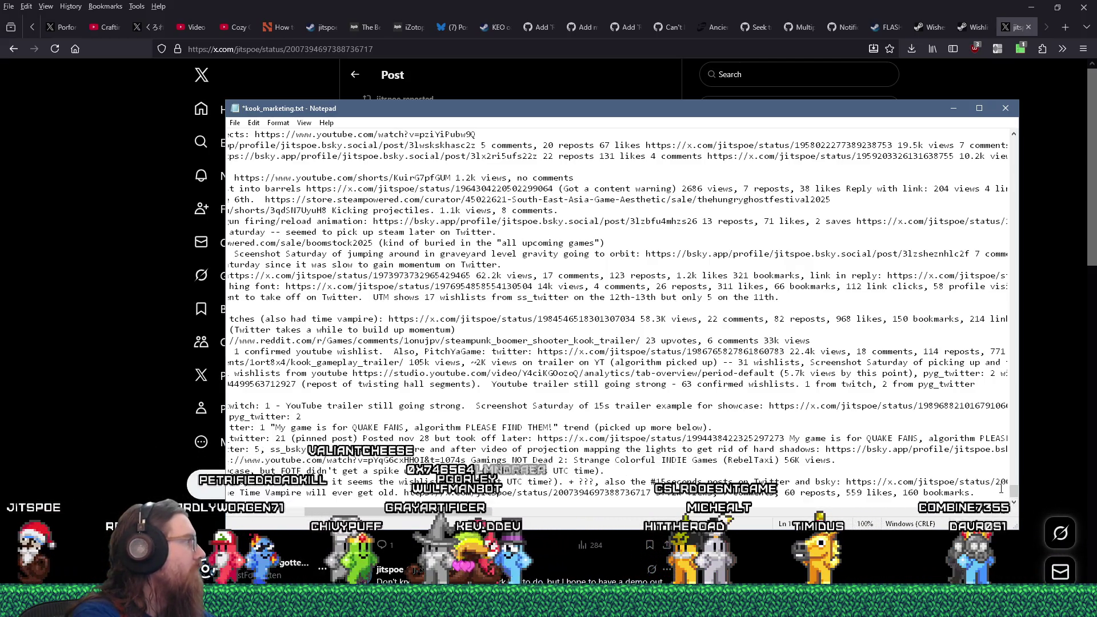
pyautogui.write('tw')
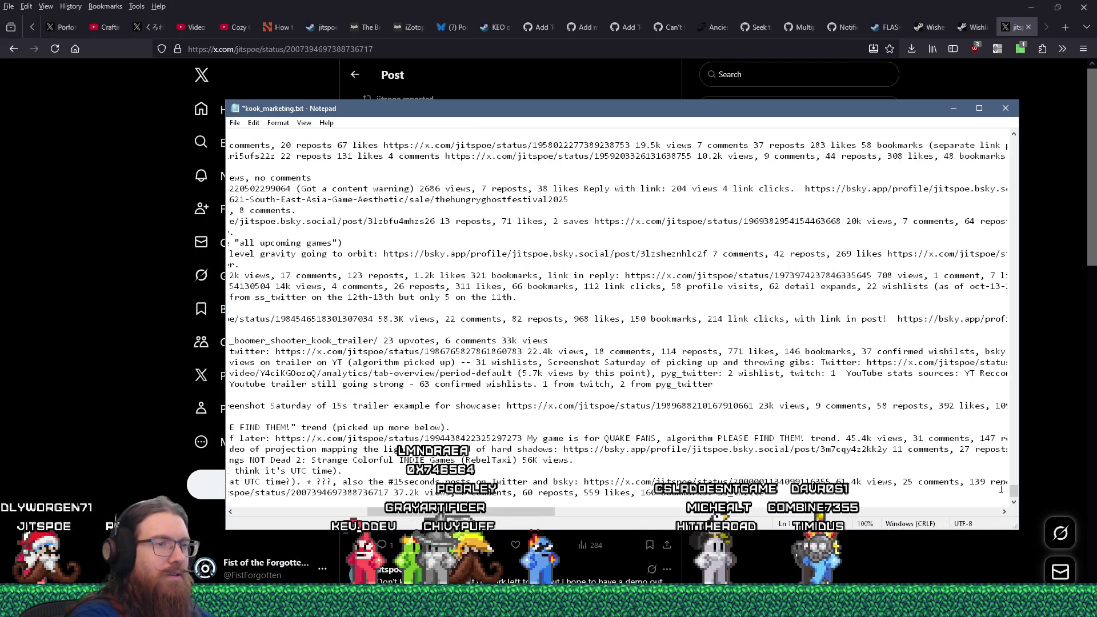
pyautogui.write('rmed wi')
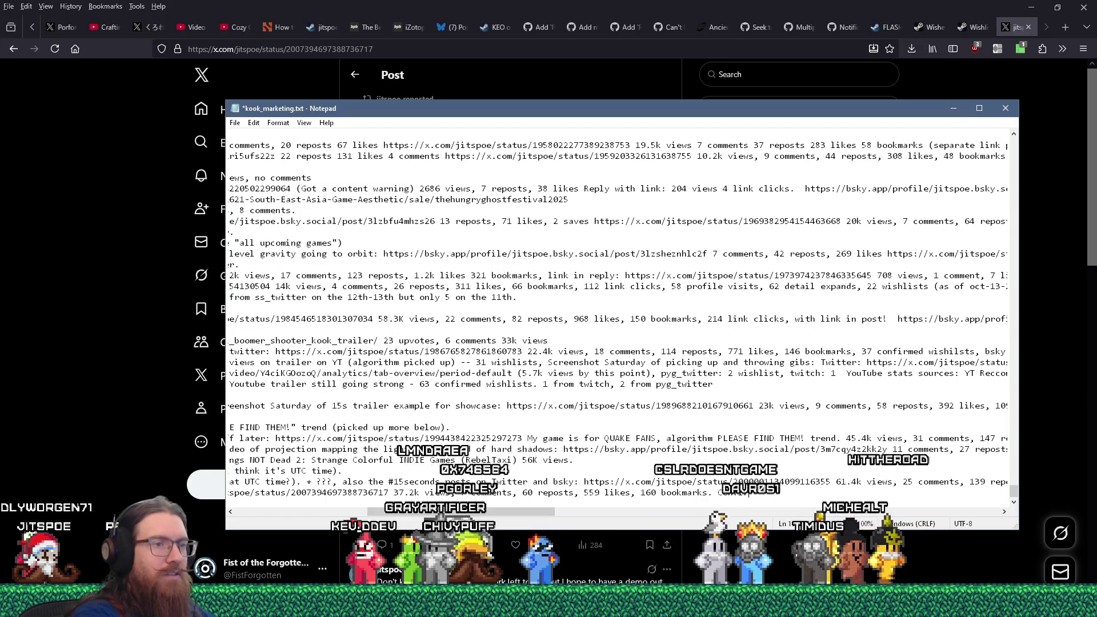
pyautogui.write('shlists: ss_t')
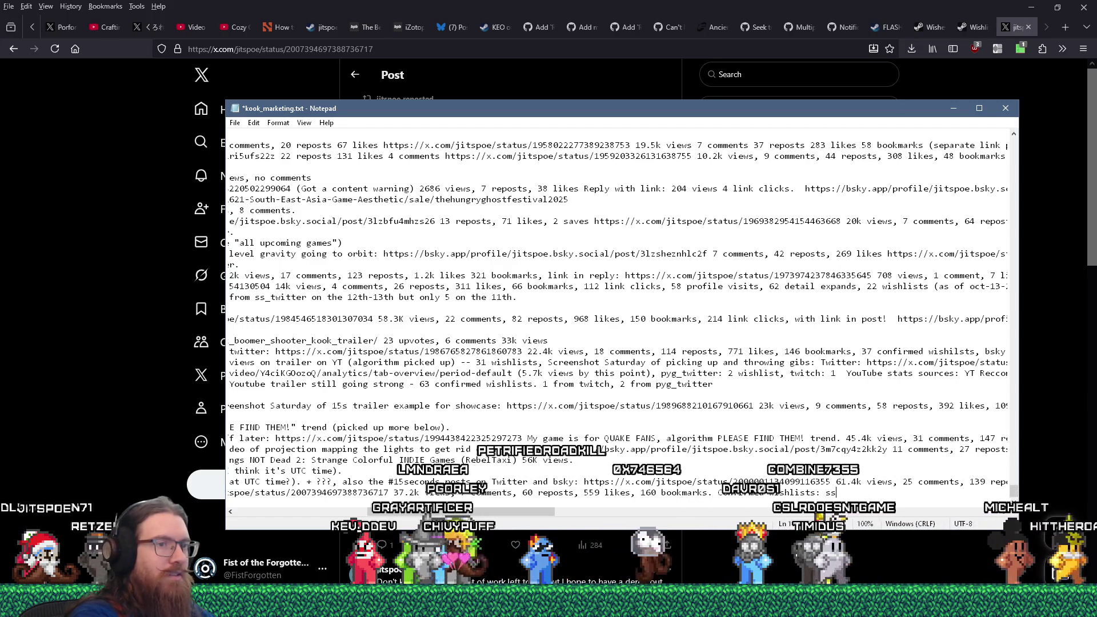
pyautogui.write('witter:')
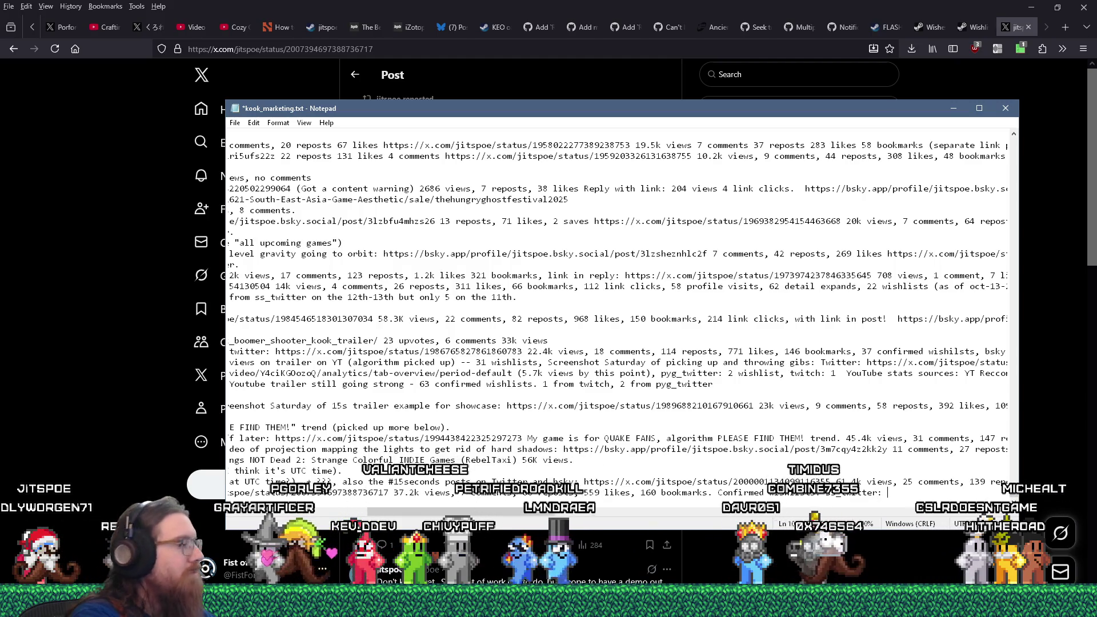
pyautogui.write('40')
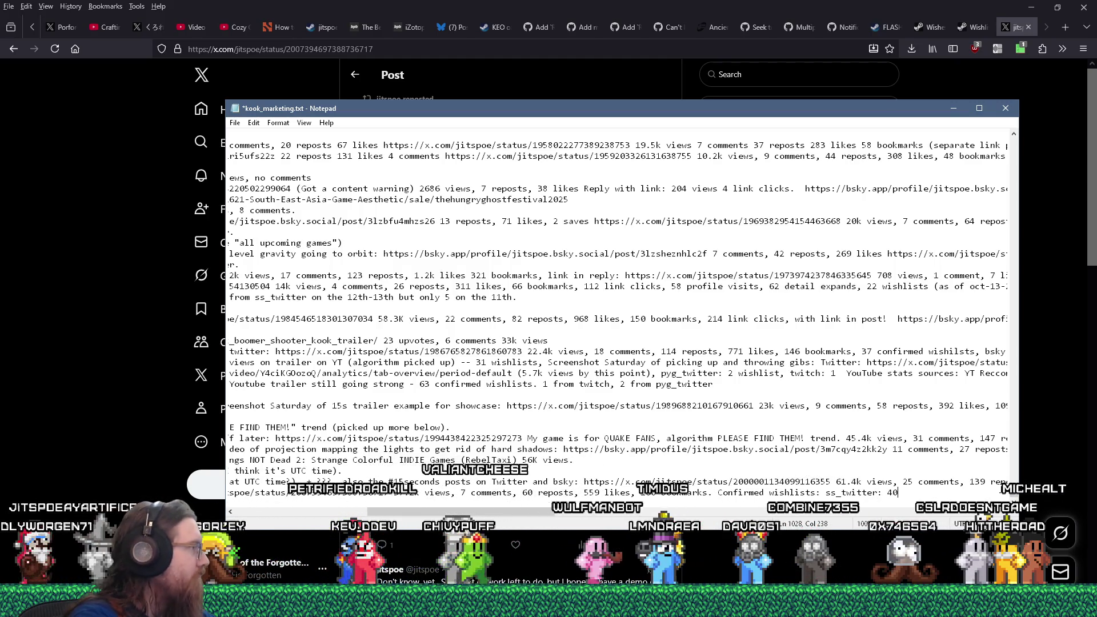
pyautogui.write(', ss_bsky:')
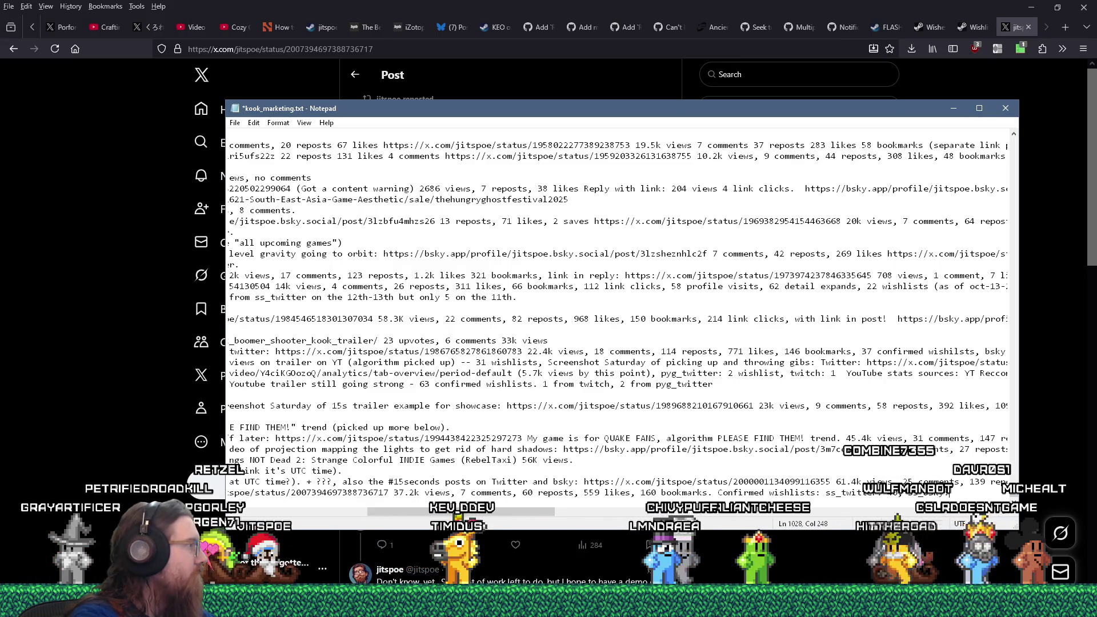
pyautogui.write(' 3')
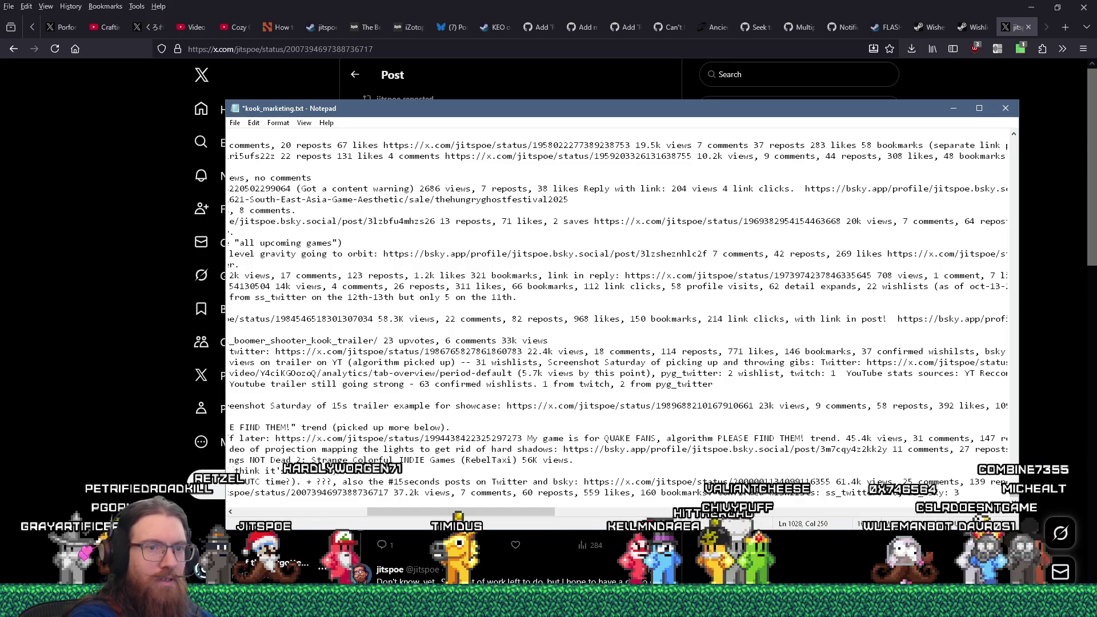
pyautogui.write(',')
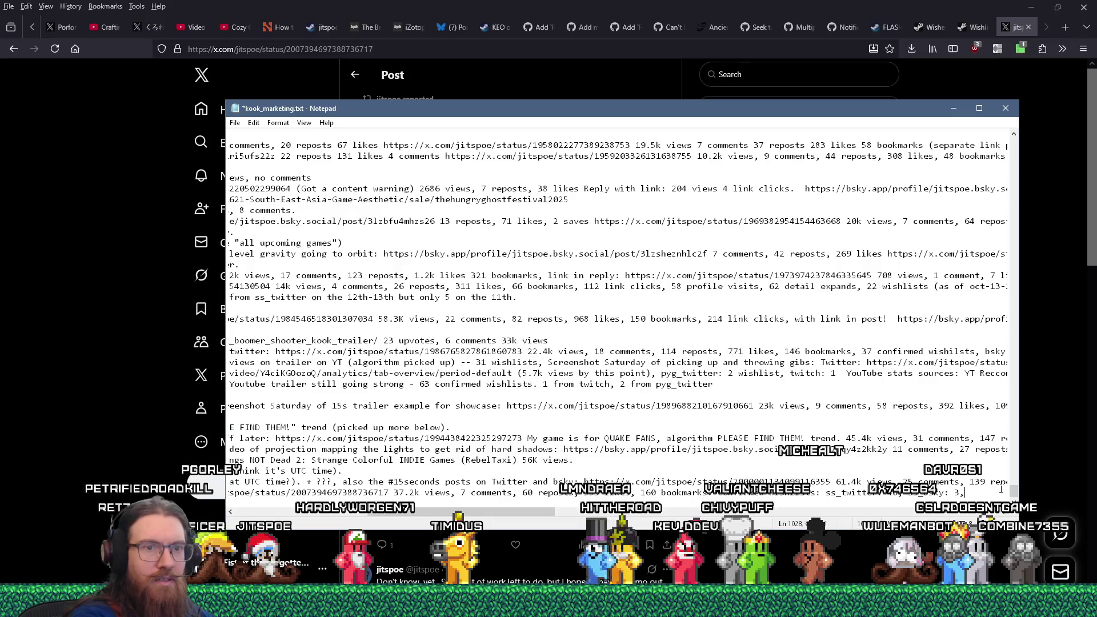
pyautogui.write(': 1')
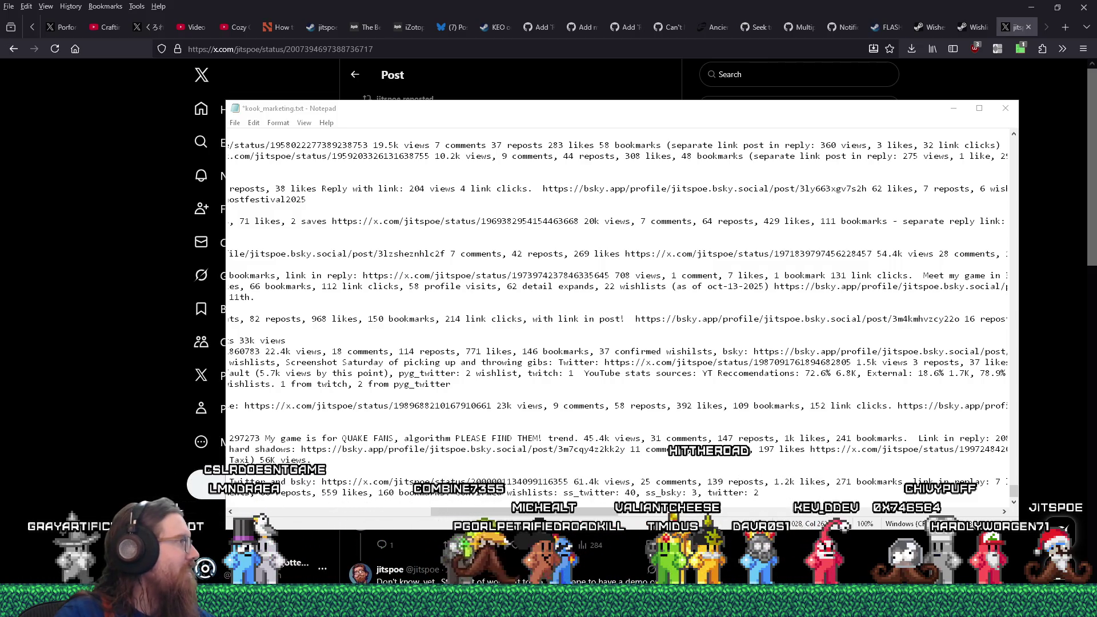
pyautogui.click(791, 501)
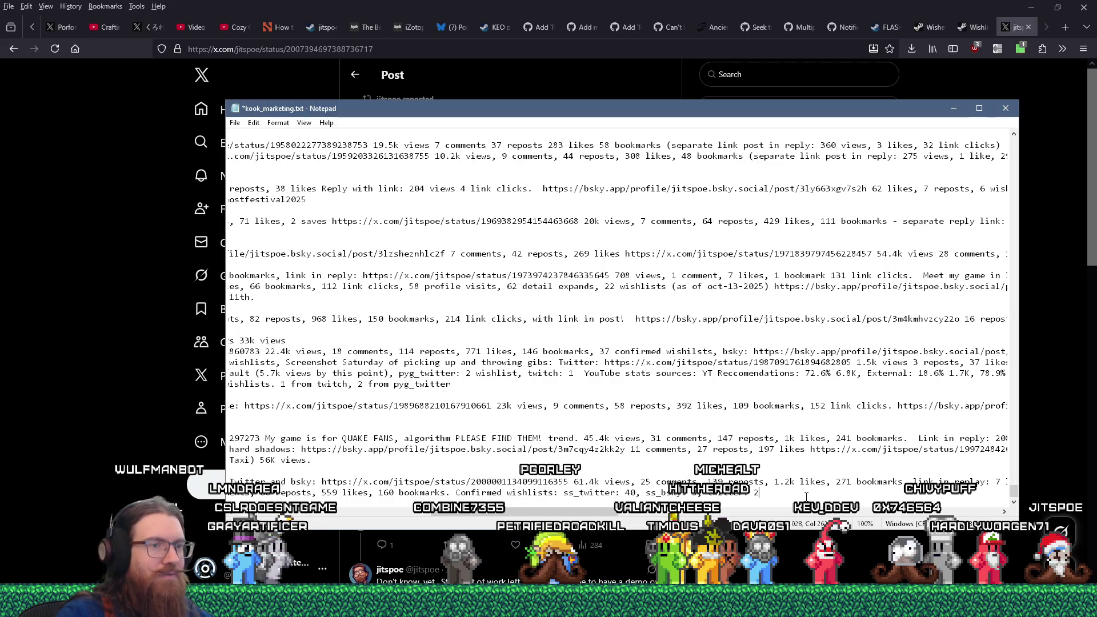
pyautogui.press('Return')
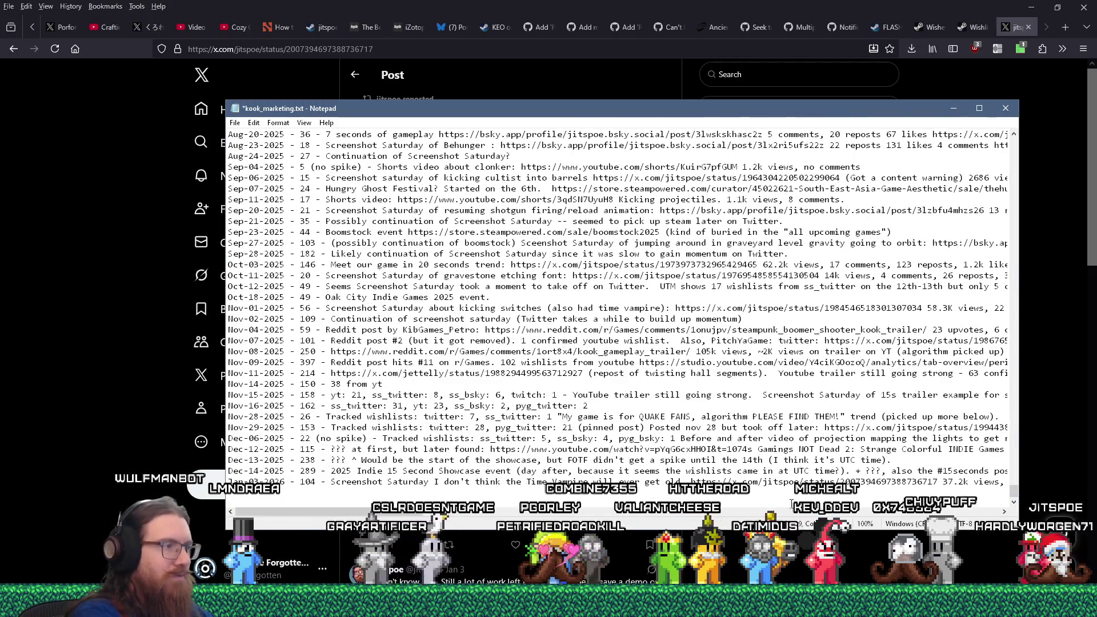
pyautogui.write('Jan-04-2026 -')
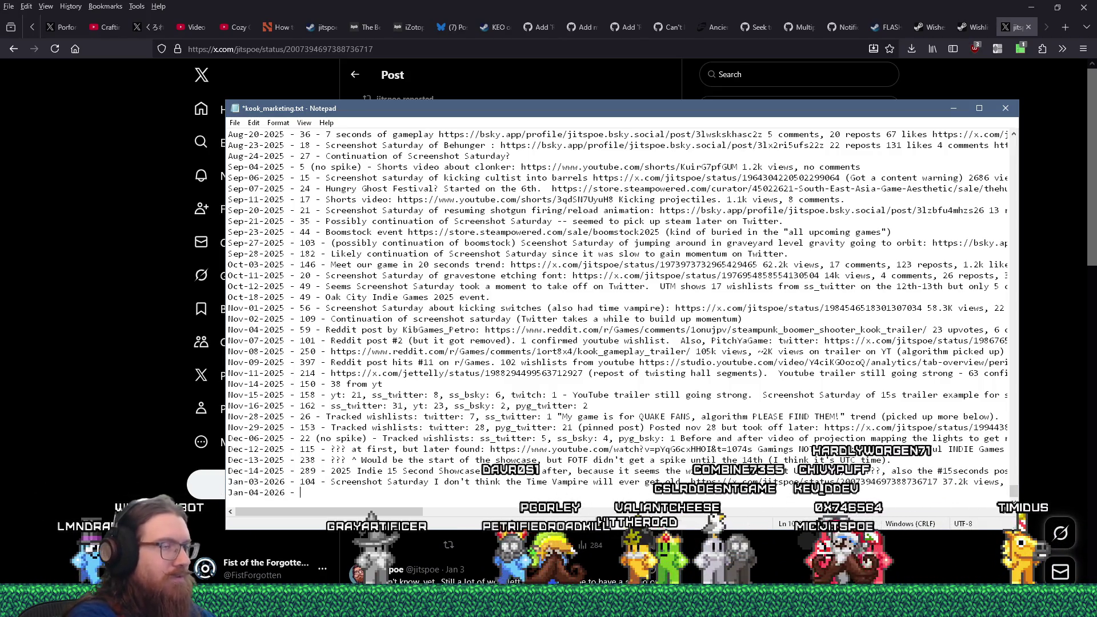
# - Check Steamworks' daily wishlist chart showing 102 additions for Jan-04-2026, then return to Notepad
pyautogui.click(966, 28)
pyautogui.click(933, 29)
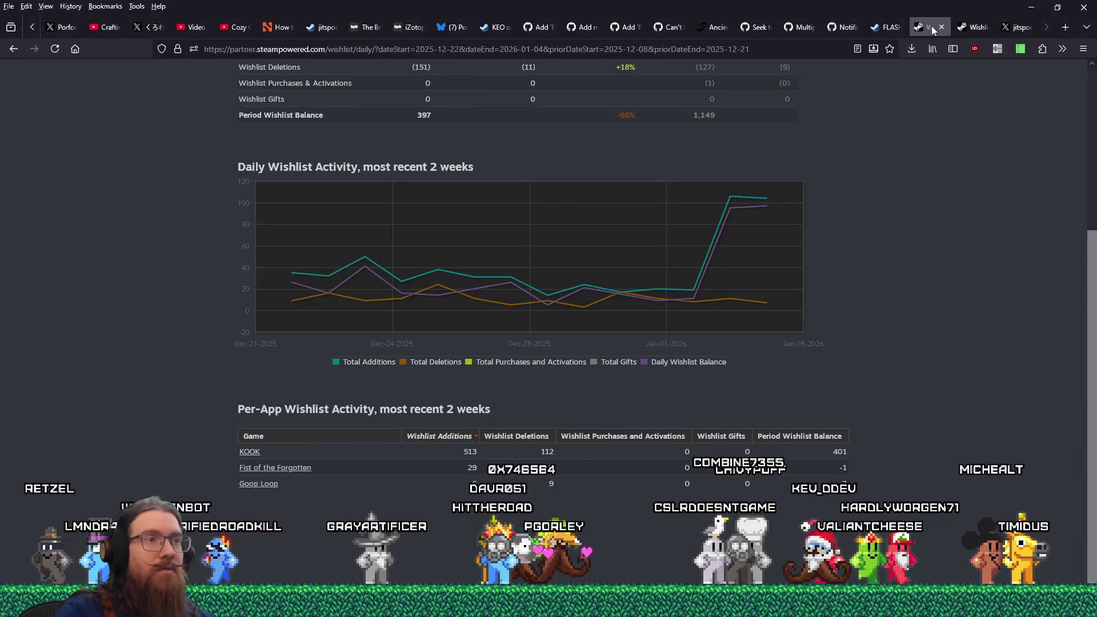
pyautogui.click(974, 28)
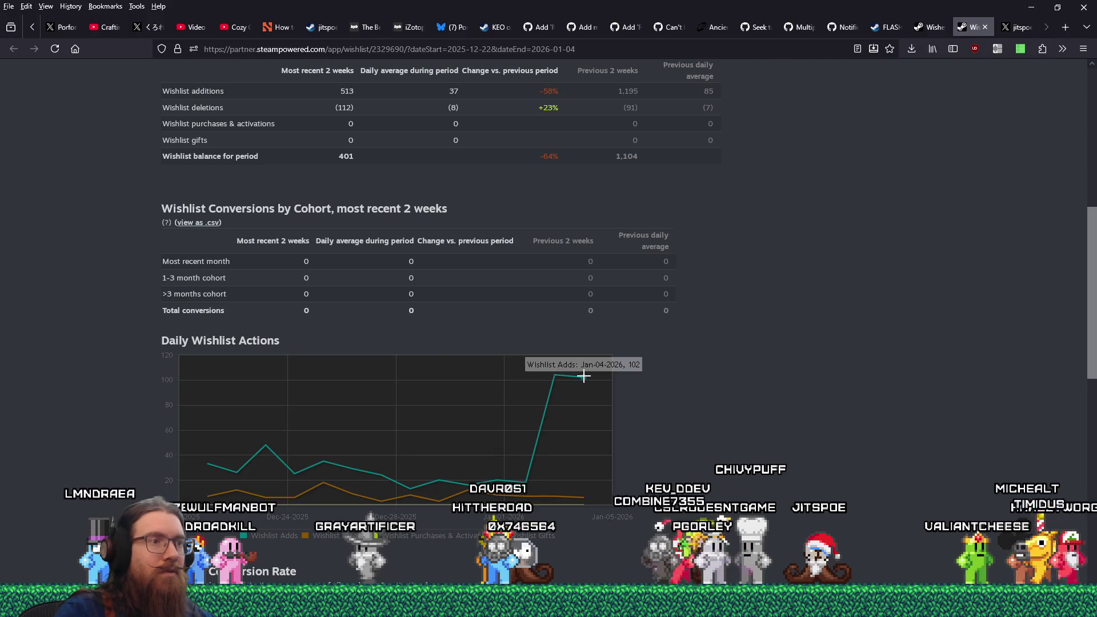
pyautogui.hotkey('alt', 'Tab')
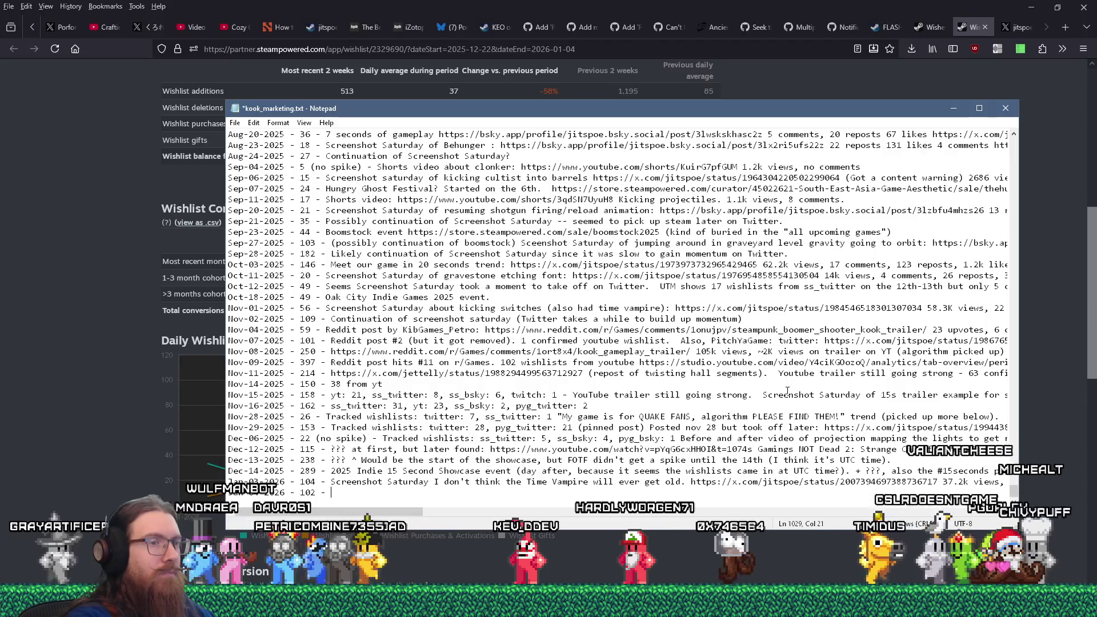
# - Write the Jan-04-2026 entry: 102 - Continuation of Screenshot Saturday, confirmed ss_twitter 38, ss_bsky 1
pyautogui.moveTo(414, 512); pyautogui.dragTo(503, 515)
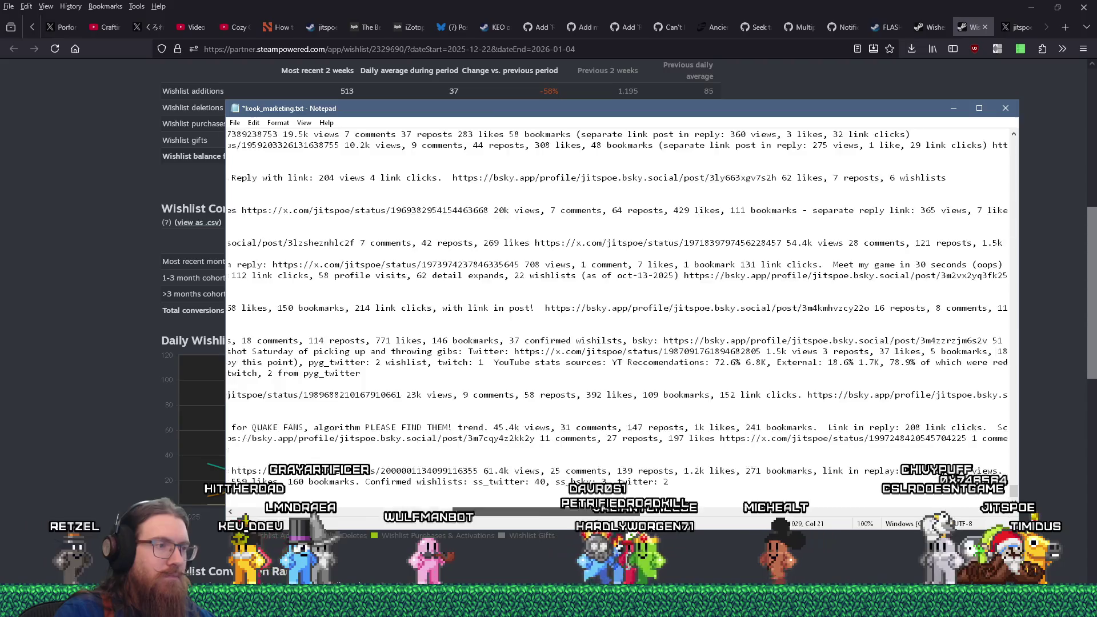
pyautogui.click(408, 495)
pyautogui.write('Confirmed wishlists: s')
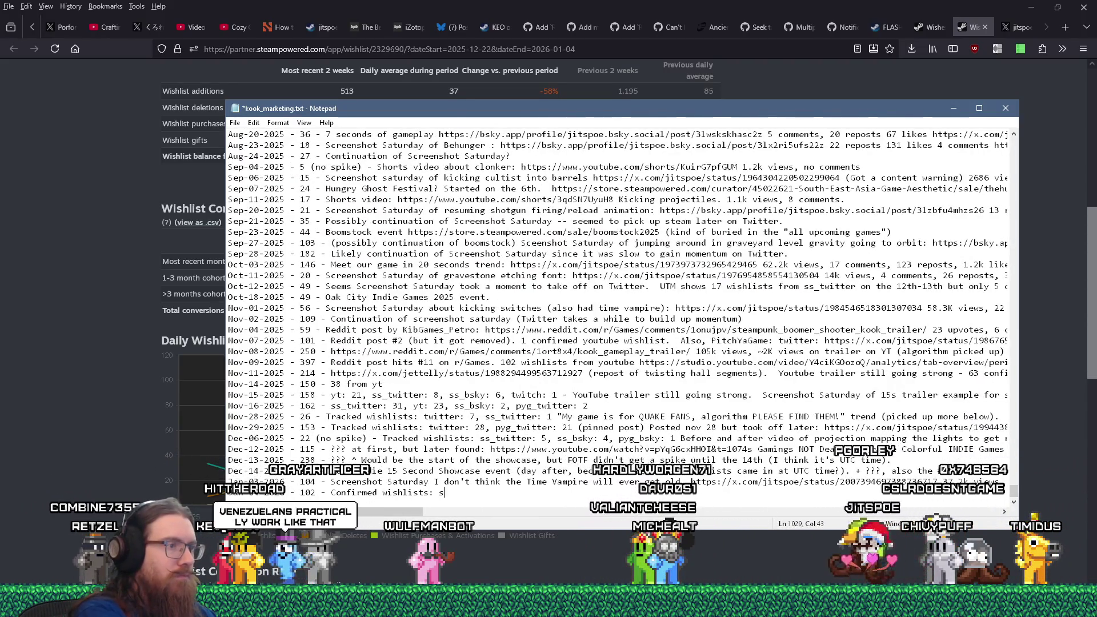
pyautogui.write('twitter: 38,')
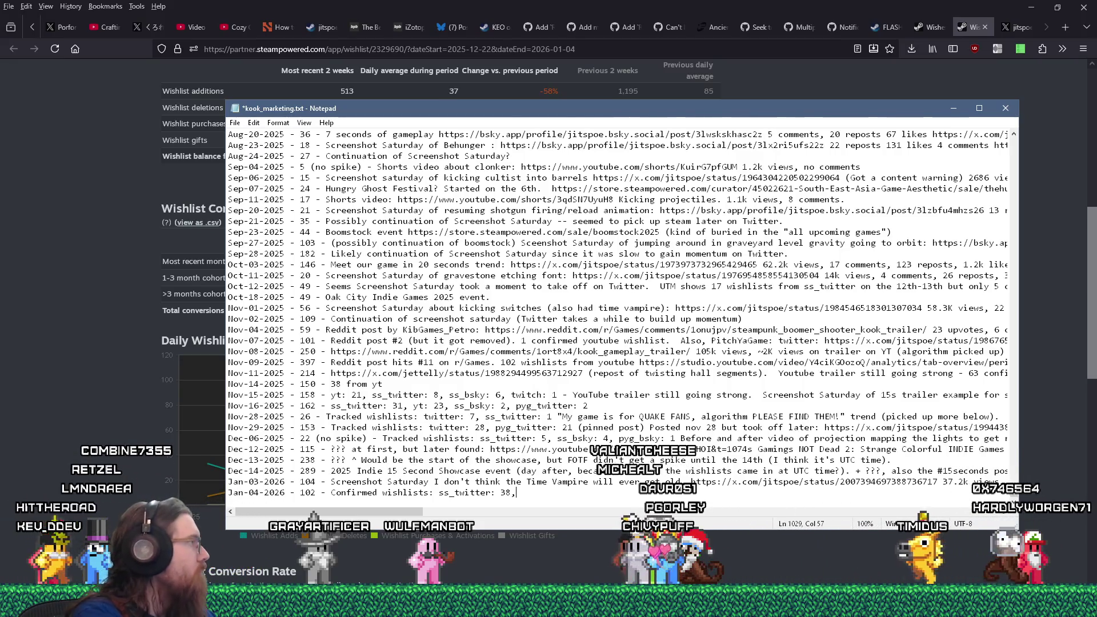
pyautogui.write('ss_b')
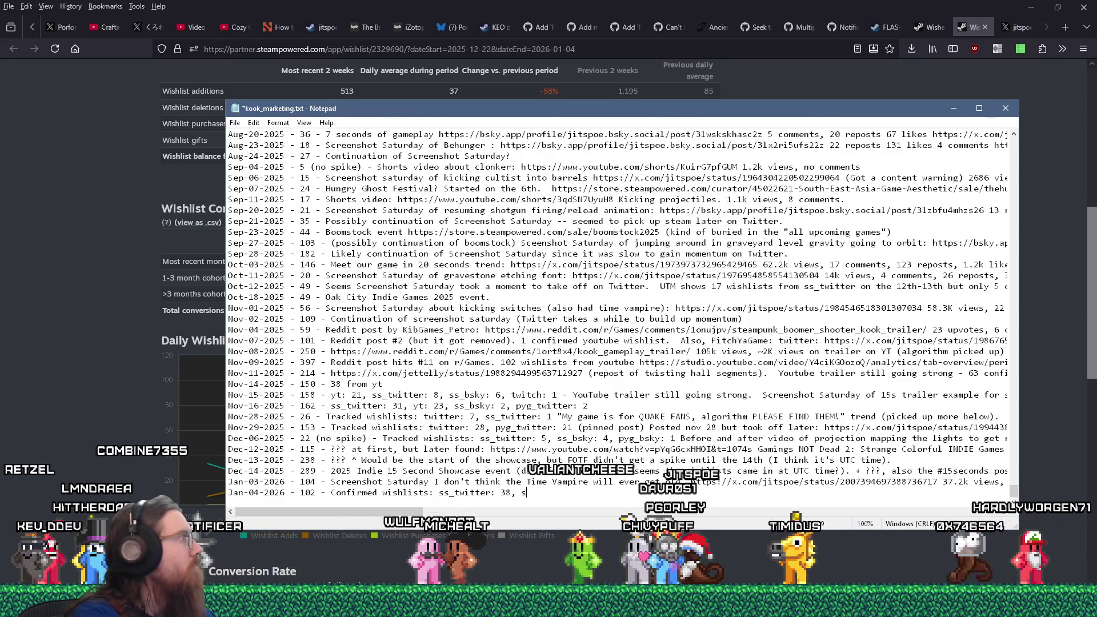
pyautogui.write('sky: 1')
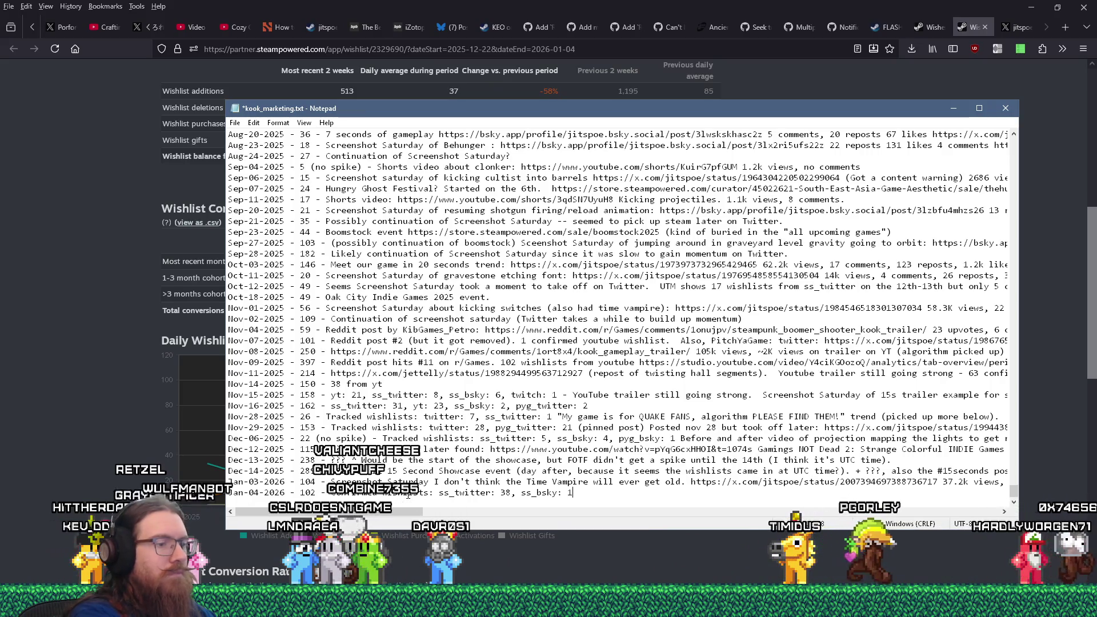
pyautogui.press('Right')
pyautogui.press('Right')
pyautogui.press('Right')
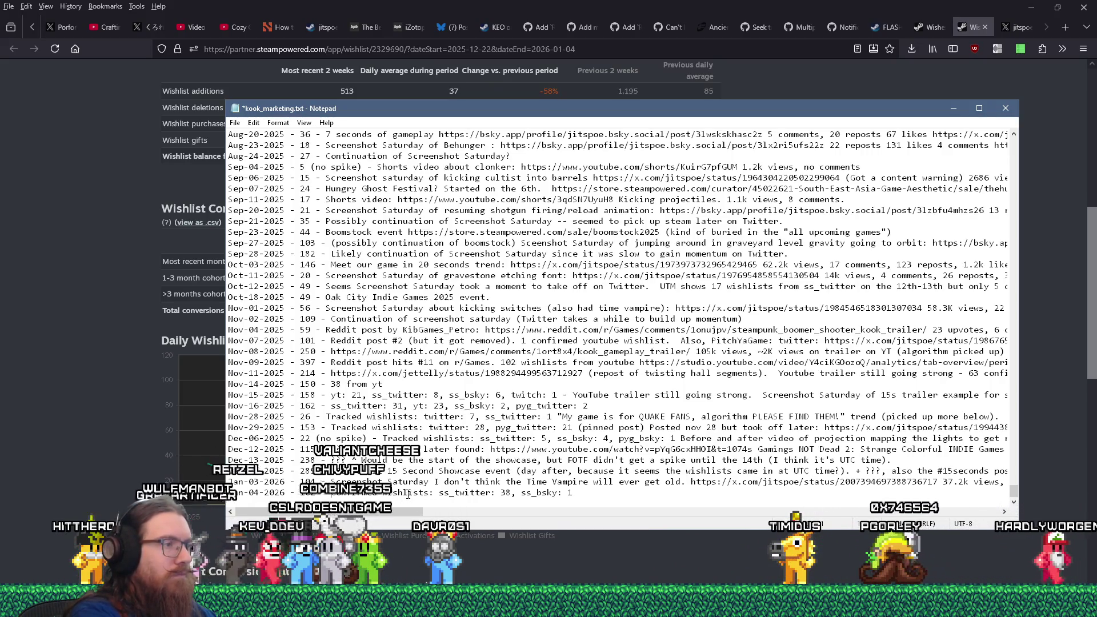
pyautogui.write('Continuation of ')
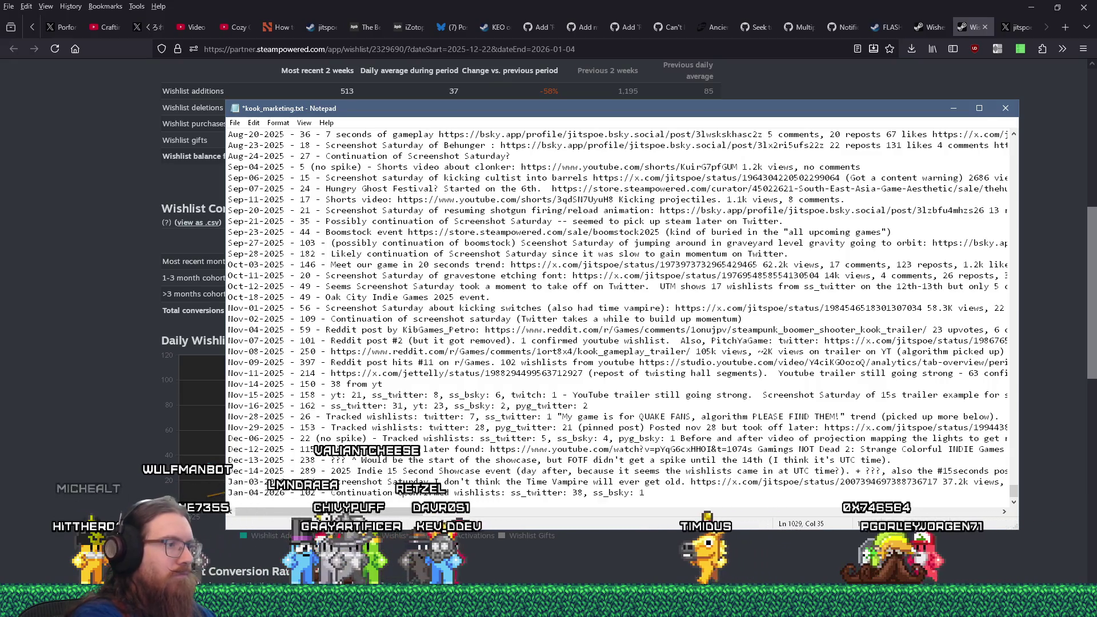
pyautogui.write('Screenshot Saturday.')
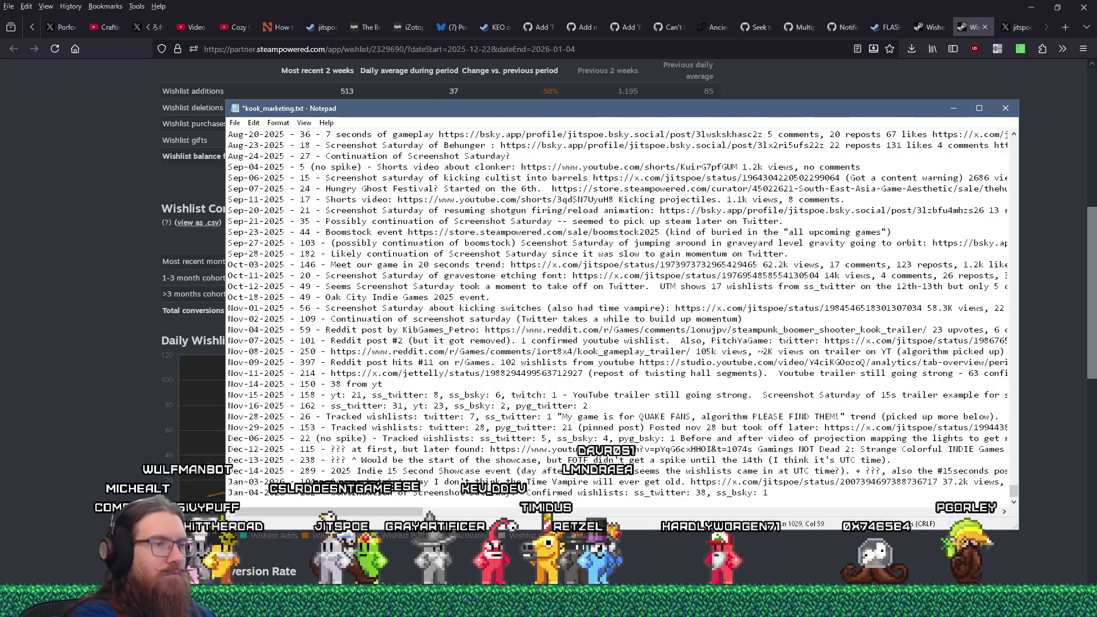
pyautogui.scroll(10, 408, 495)
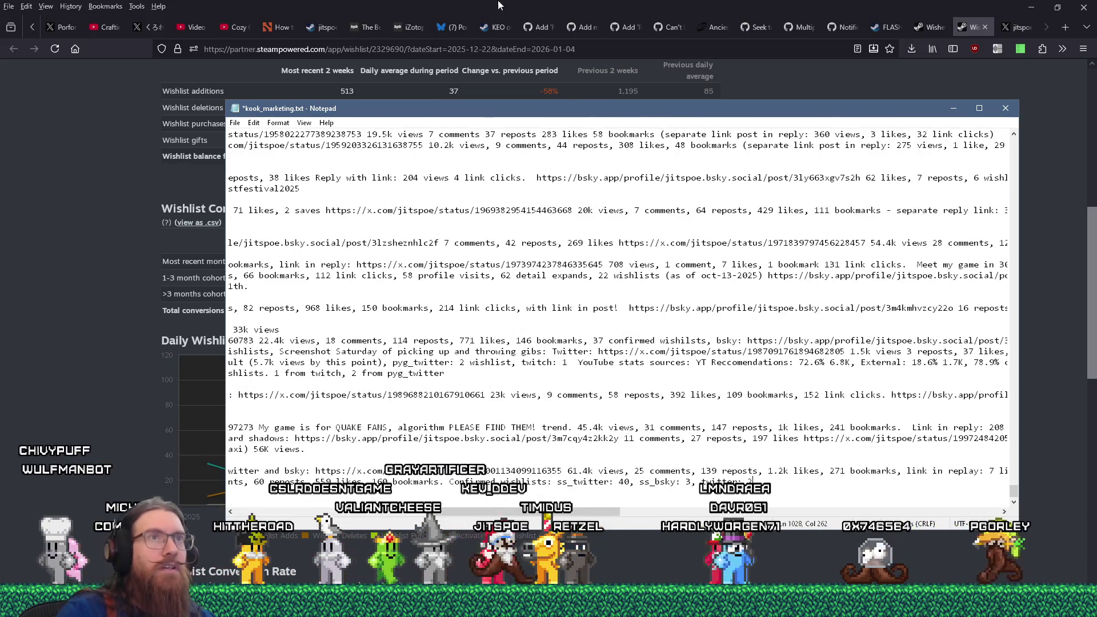
# - Load the developer's Bluesky profile page on bsky.app in the browser's X tab
pyautogui.click(597, 52)
pyautogui.click(597, 52)
pyautogui.click(1004, 30)
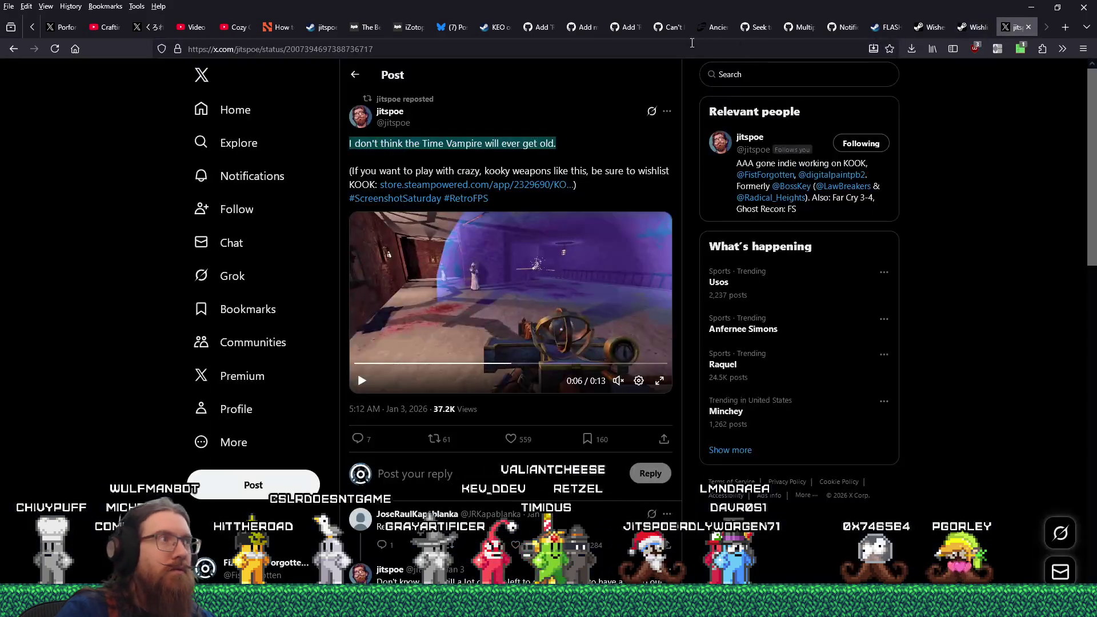
pyautogui.hotkey('ctrl', 'l')
pyautogui.write('bksy.app')
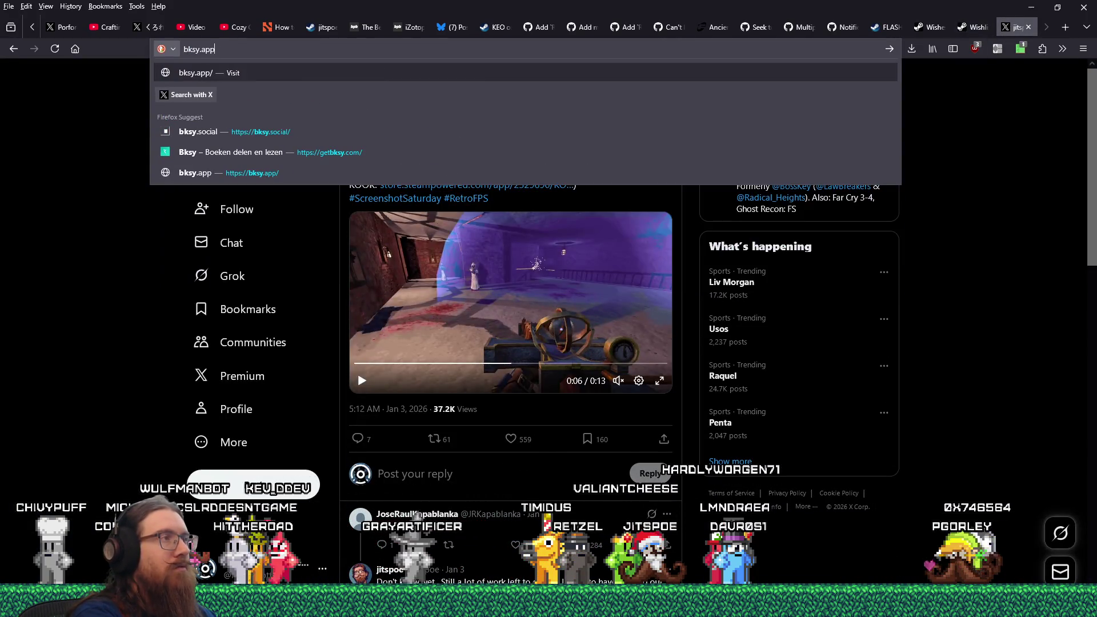
pyautogui.press('BackSpace')
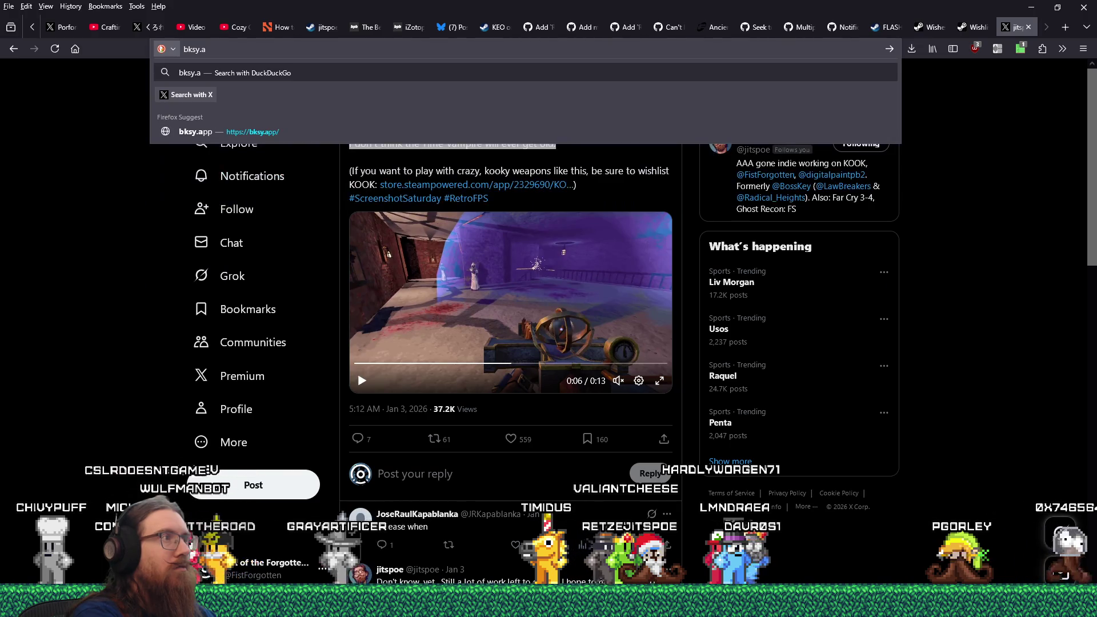
pyautogui.write('p/profile/jitspoe')
pyautogui.press('Return')
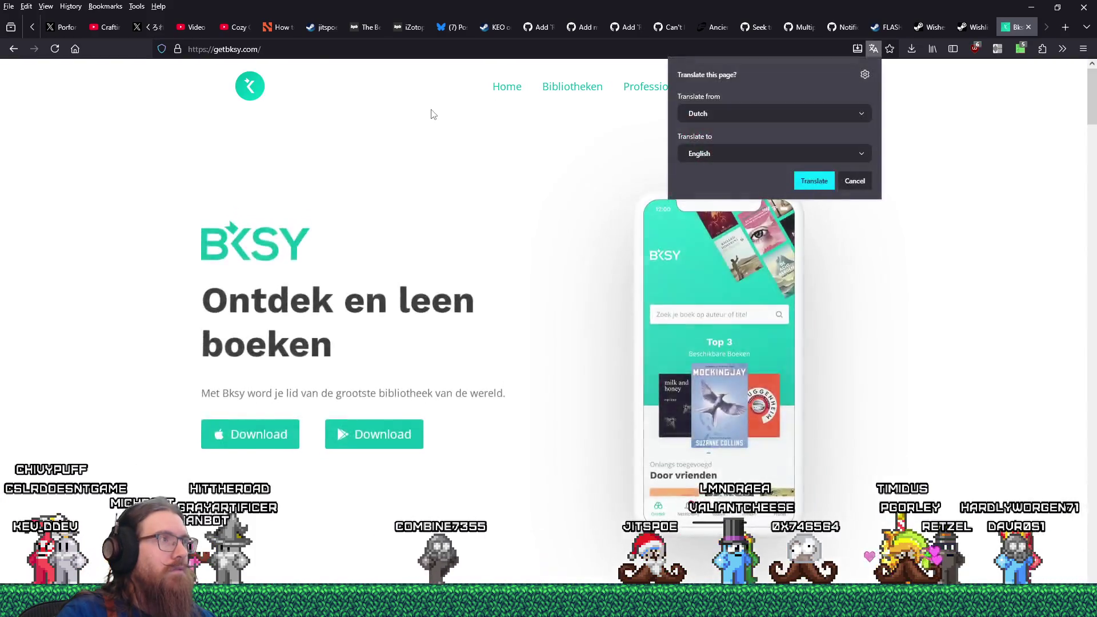
pyautogui.click(309, 45)
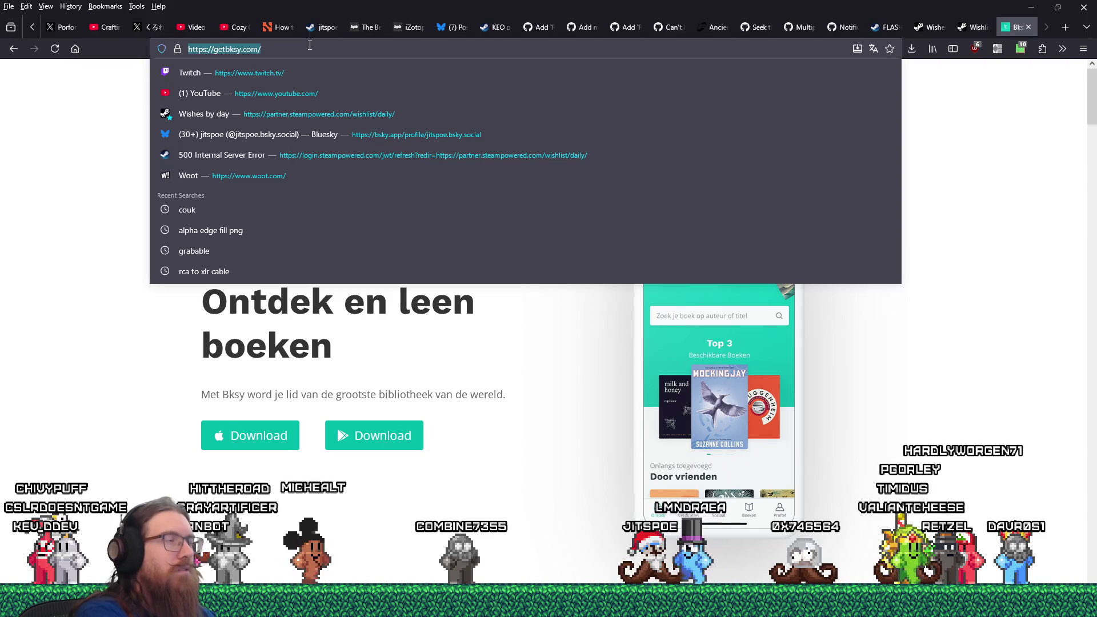
pyautogui.write('bsky.app/')
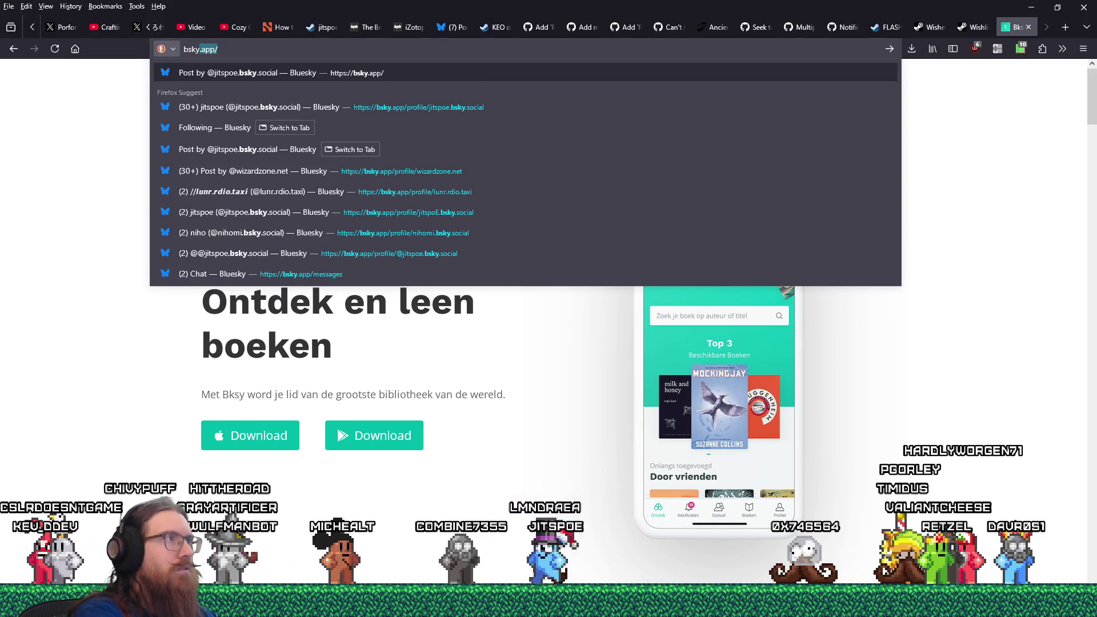
pyautogui.write('profile/jitspoe.bsky.social')
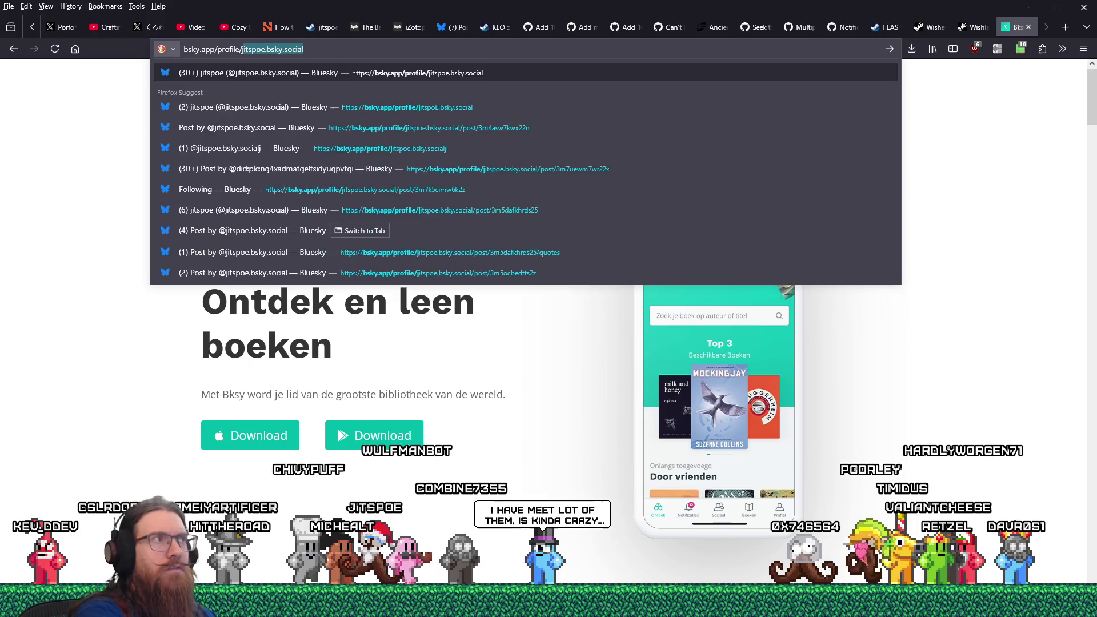
pyautogui.press('Return')
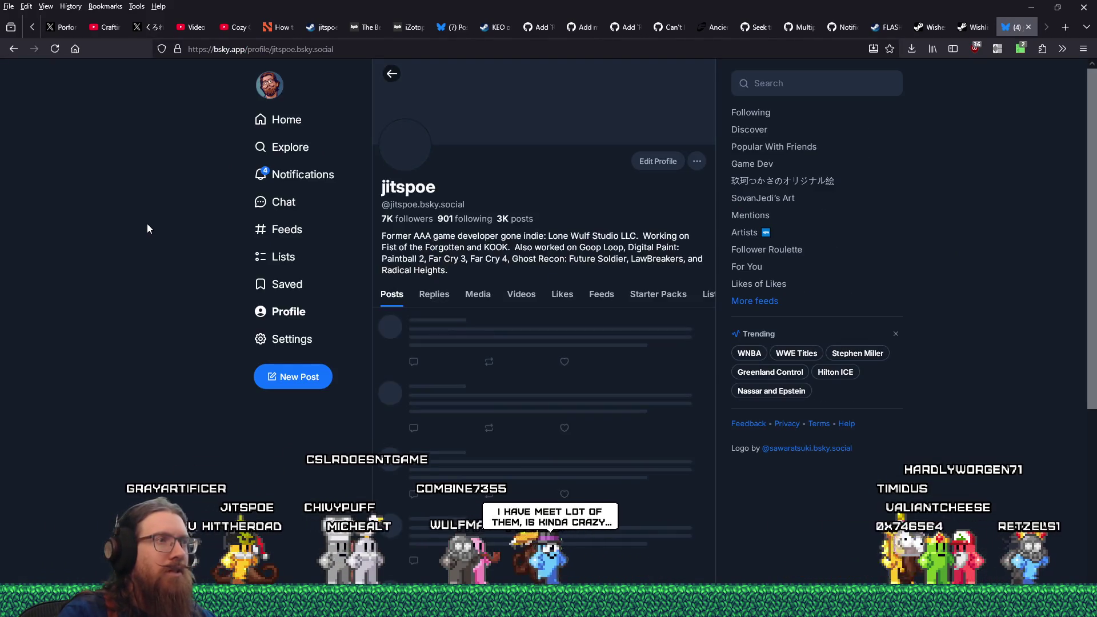
# - Open the Time Vampire post from the profile's Media posts
pyautogui.click(477, 294)
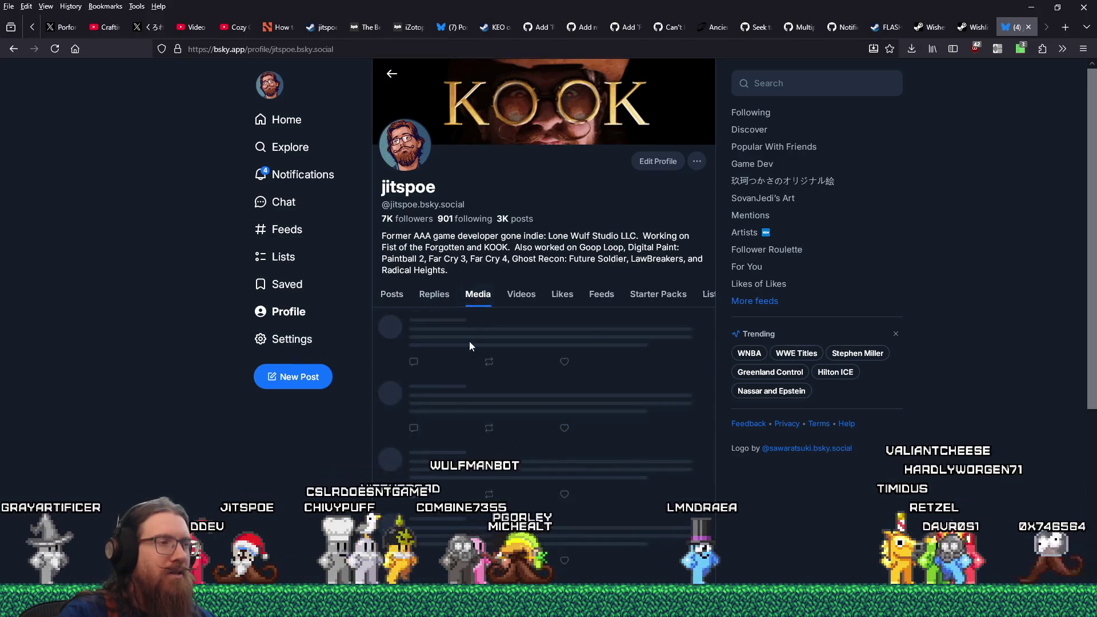
pyautogui.scroll(-5, 388, 189)
pyautogui.click(389, 189)
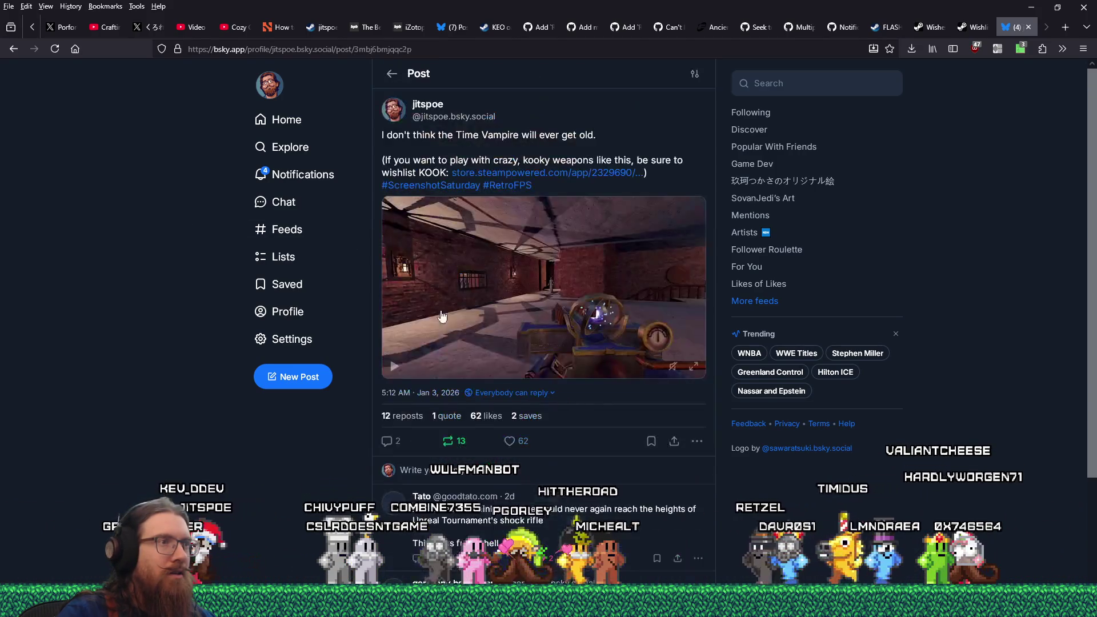
# - Copy the Bluesky post's link and paste it at the end of the notes' last line
pyautogui.rightClick(407, 49)
pyautogui.click(421, 115)
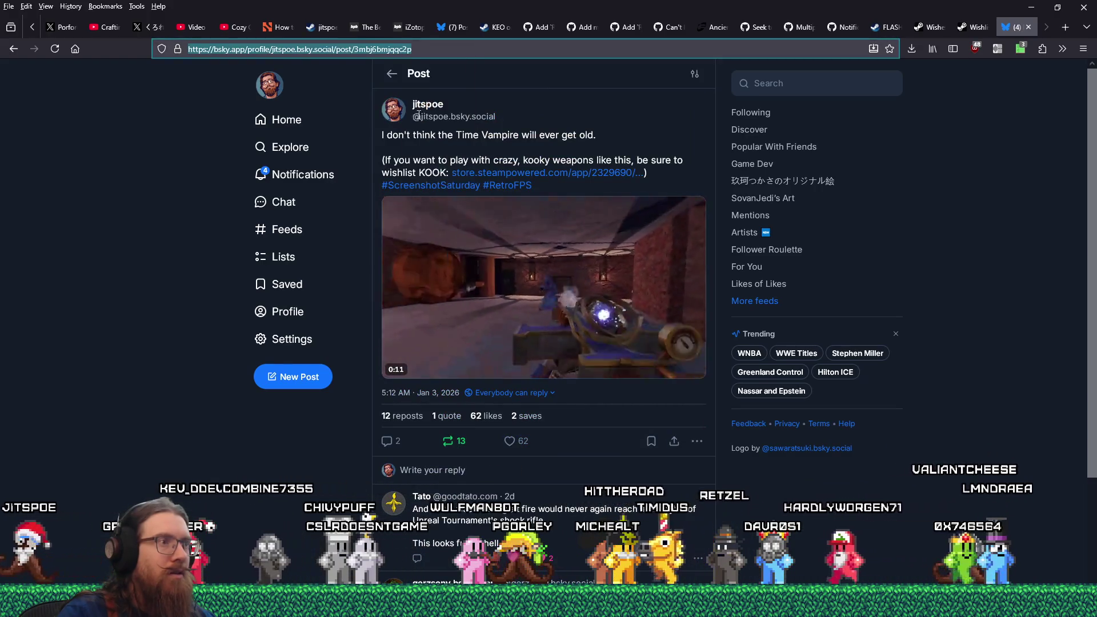
pyautogui.hotkey('alt', 'Tab')
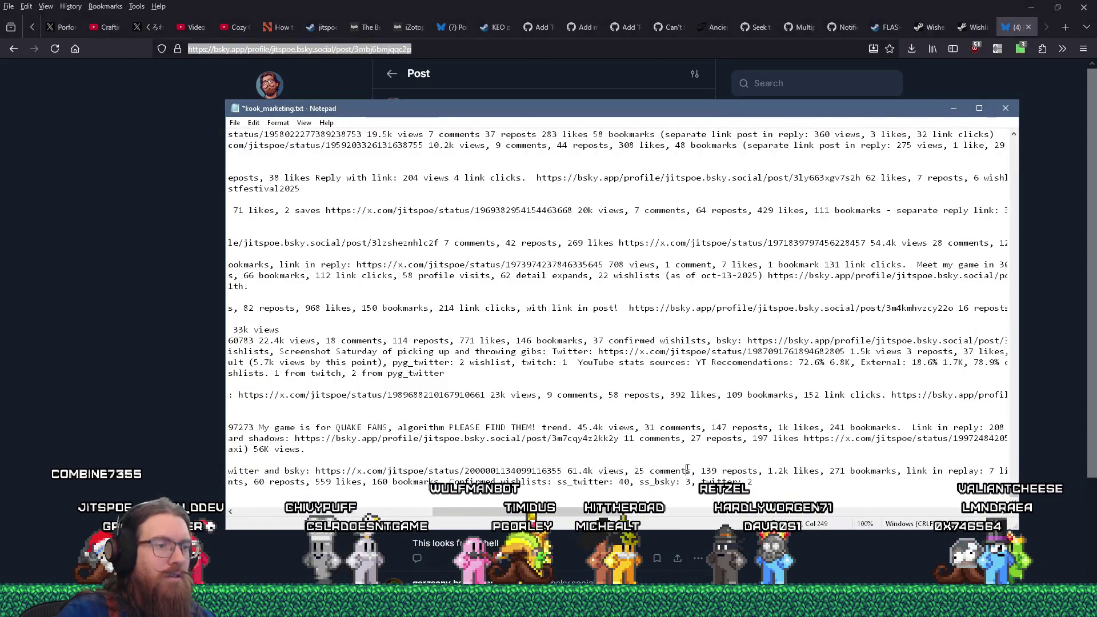
pyautogui.click(688, 470)
pyautogui.press('End')
pyautogui.hotkey('ctrl', 'v')
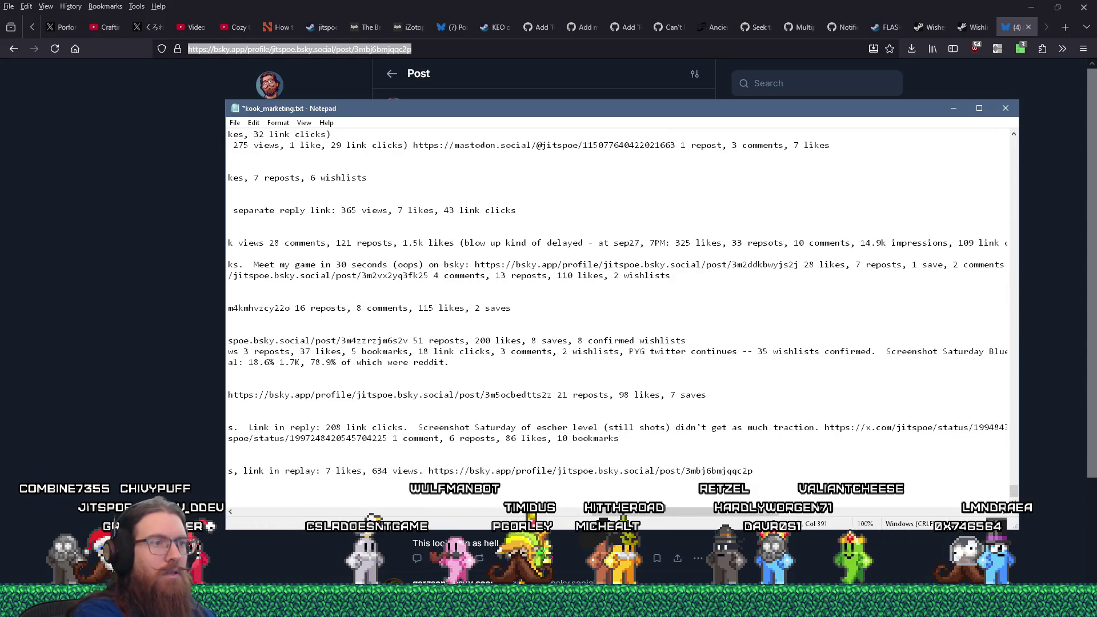
# - Record the post's stats after the link (10 reposts, 1 quote, 62 likes, 2 saves) and close its tab
pyautogui.hotkey('alt', 'Tab')
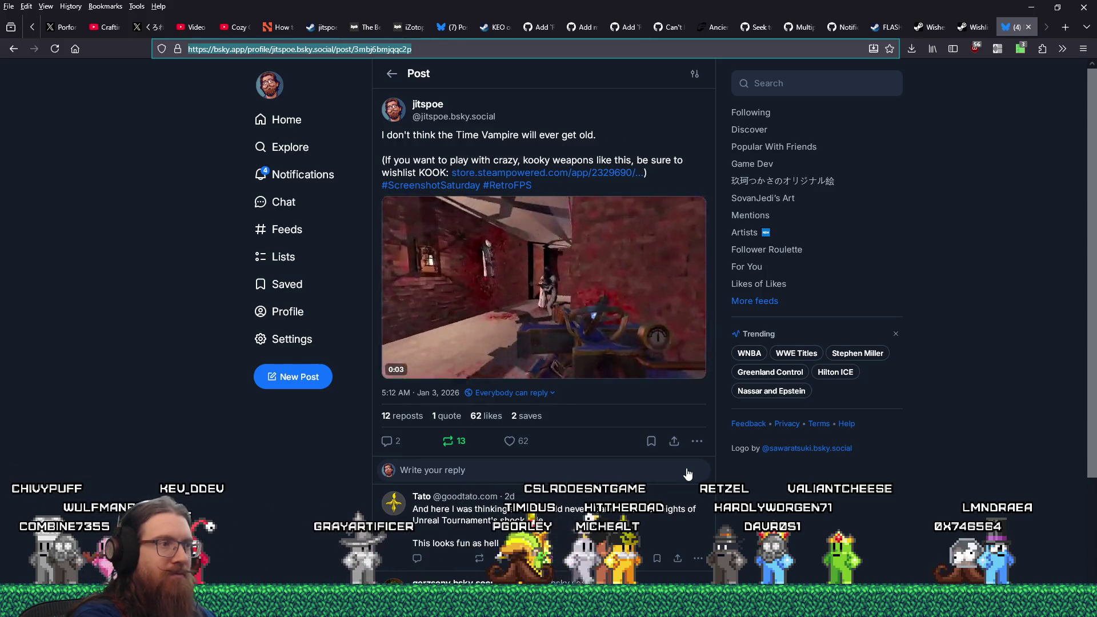
pyautogui.hotkey('alt', 'Tab')
pyautogui.write('1')
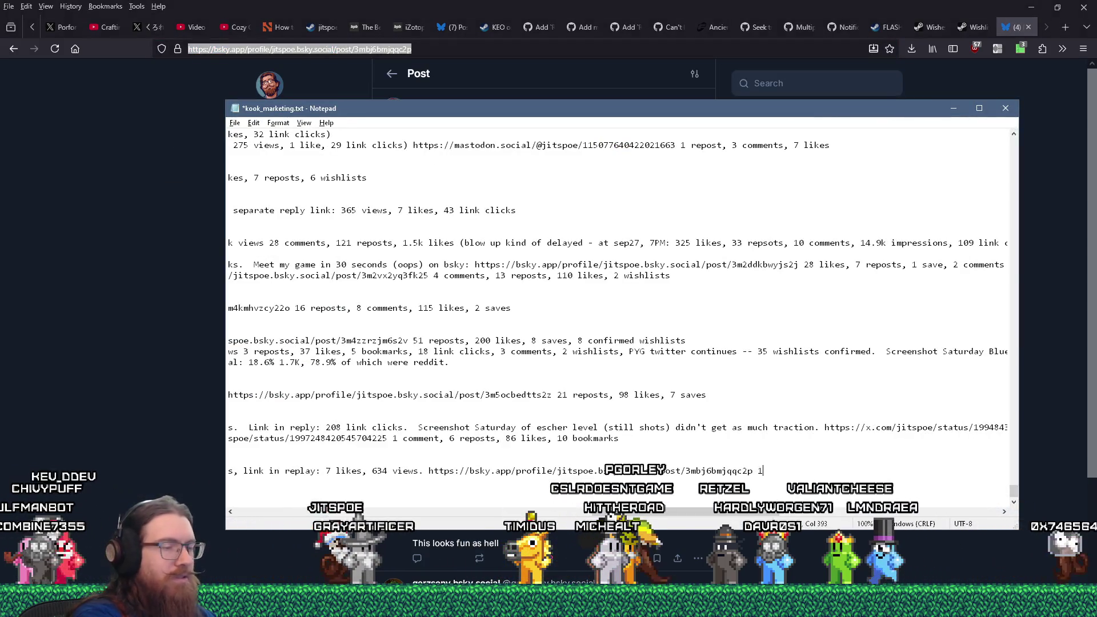
pyautogui.hotkey('alt', 'Tab')
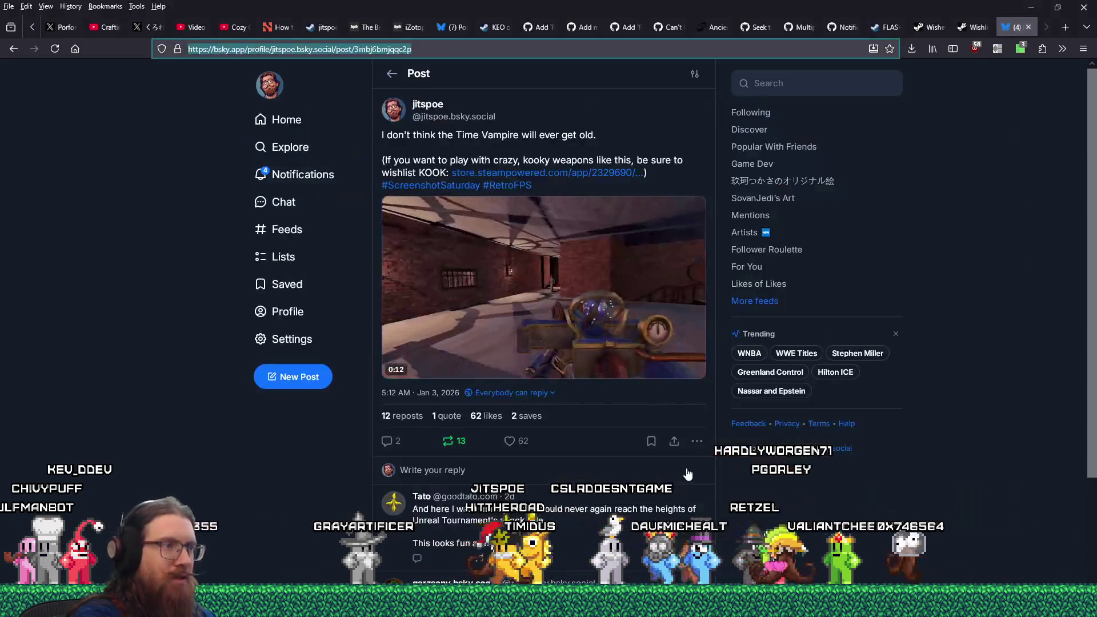
pyautogui.hotkey('alt', 'Tab')
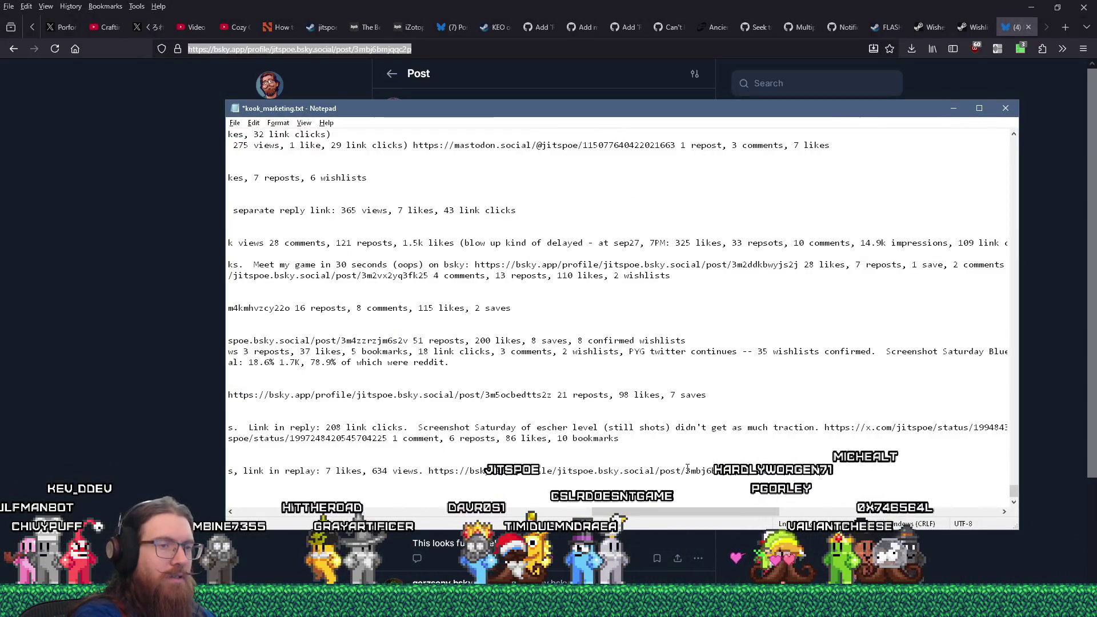
pyautogui.write('0 reposts, 1 quote,')
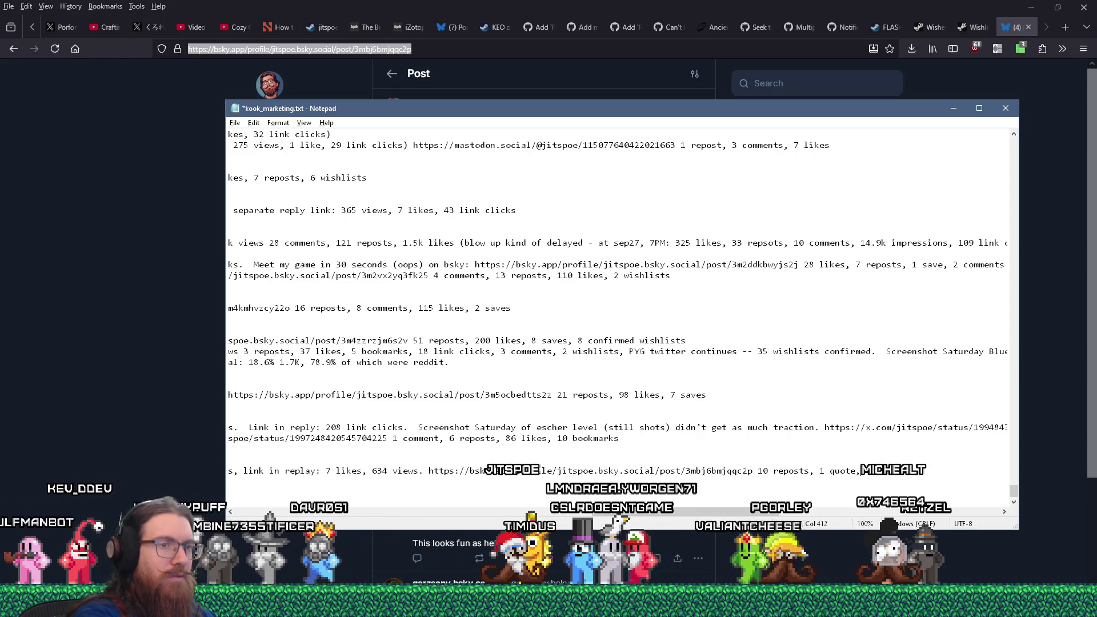
pyautogui.hotkey('alt', 'Tab')
pyautogui.hotkey('alt', 'Tab')
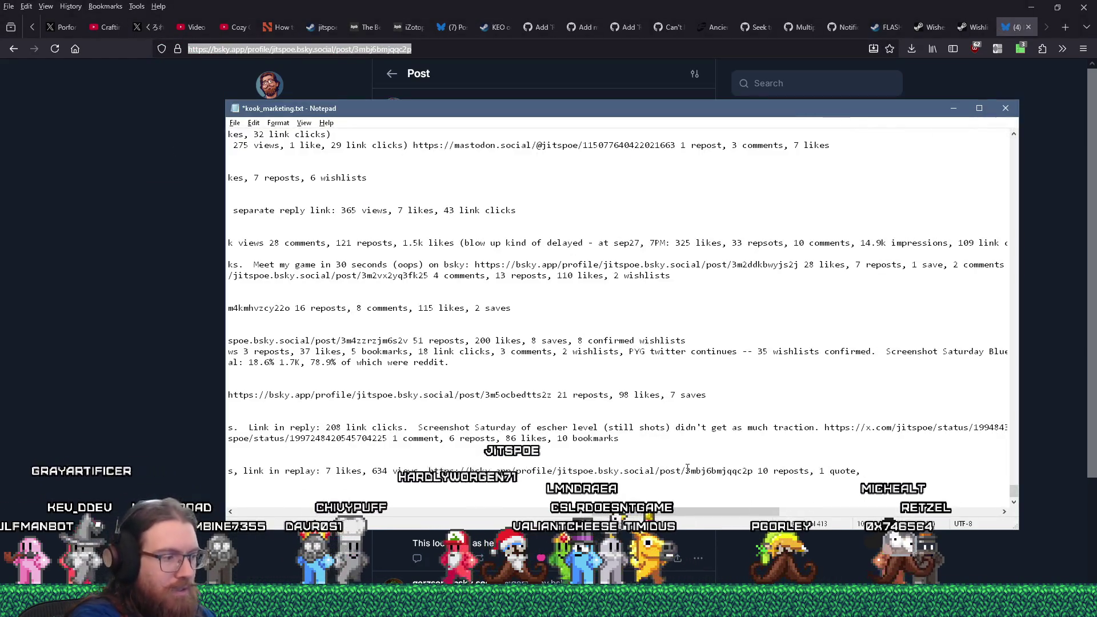
pyautogui.write('62 l')
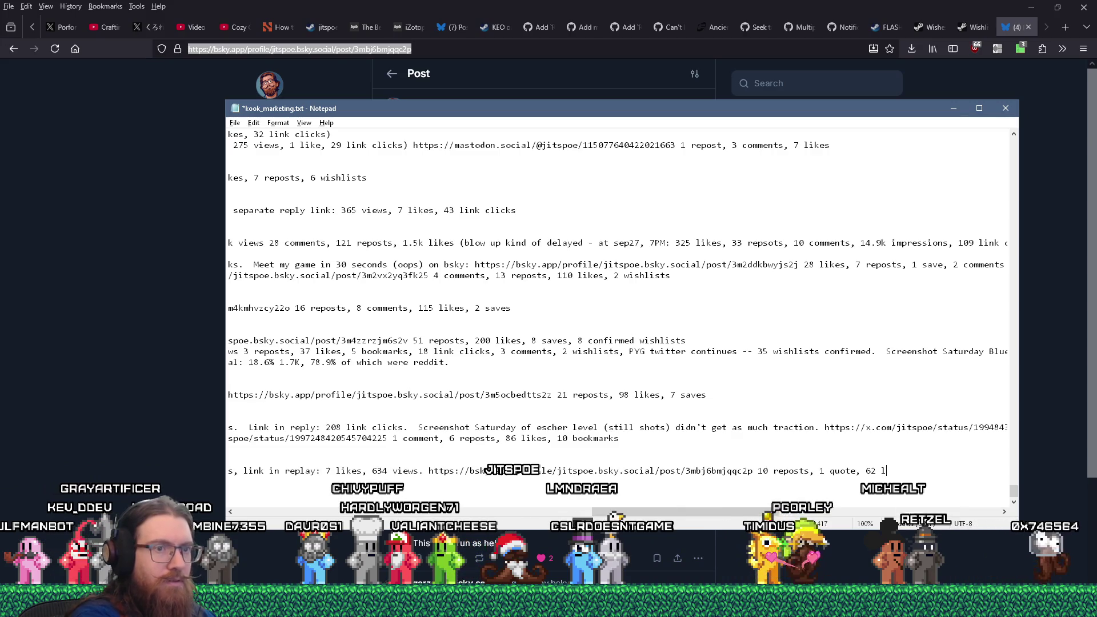
pyautogui.hotkey('alt', 'Tab')
pyautogui.hotkey('alt', 'Tab')
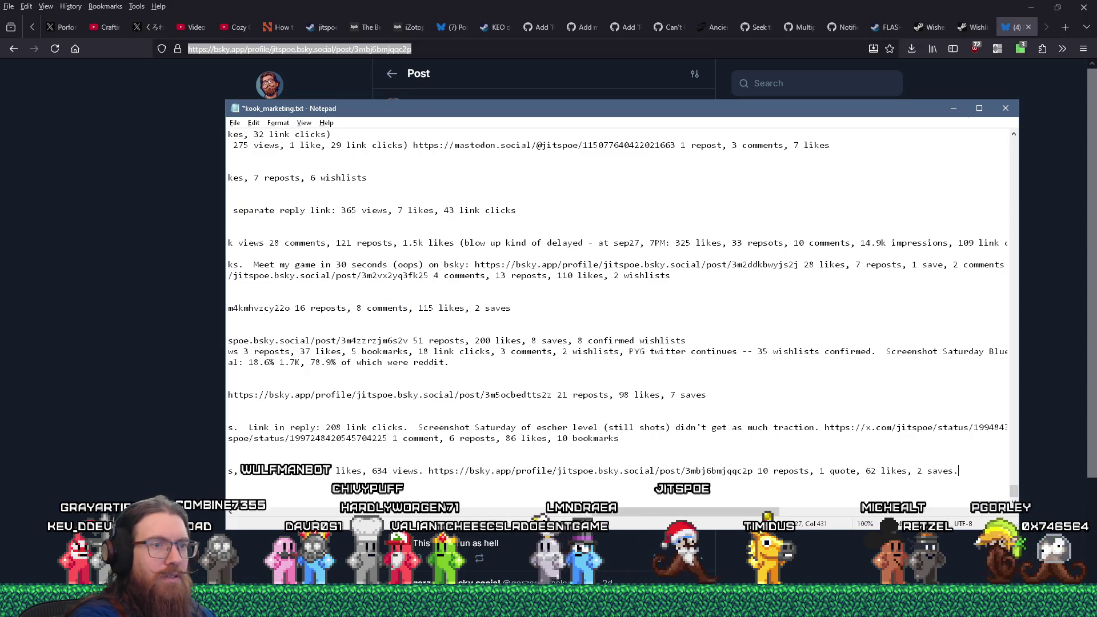
pyautogui.hotkey('alt', 'Tab')
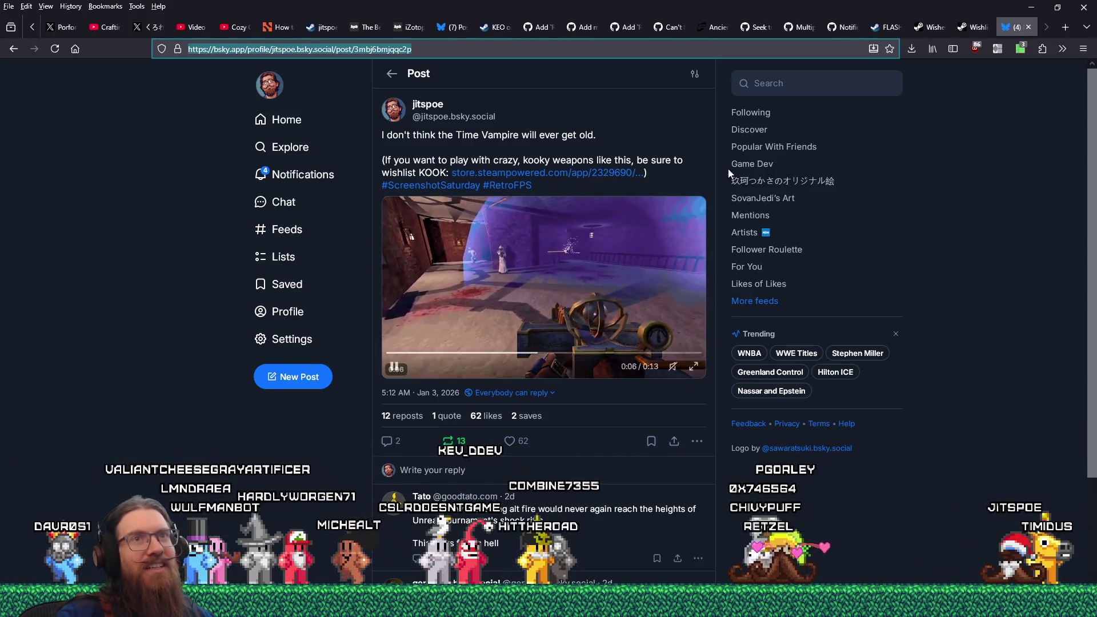
pyautogui.middleClick(1019, 31)
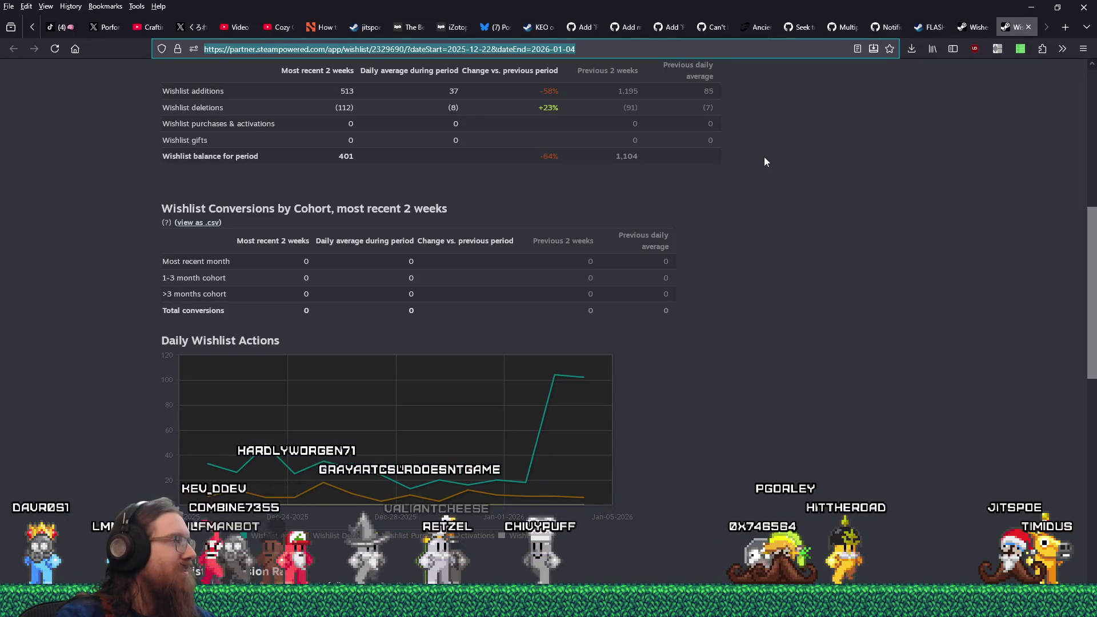
# - Close the Steamworks Wishlist Actions report tab
pyautogui.scroll(7, 728, 261)
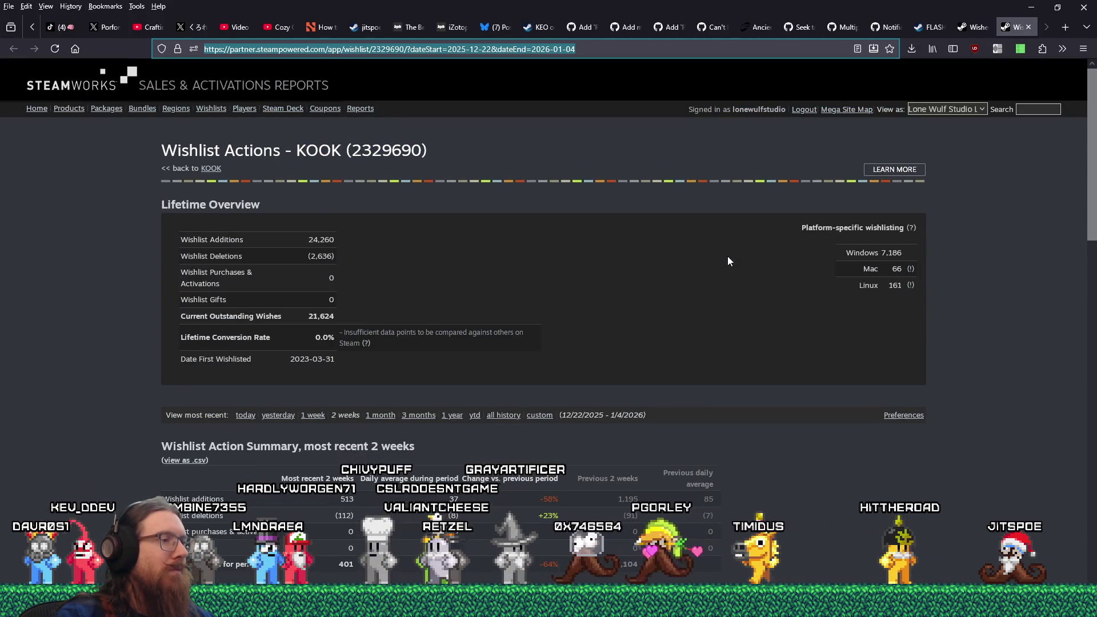
pyautogui.scroll(-5, 728, 261)
pyautogui.moveTo(584, 497)
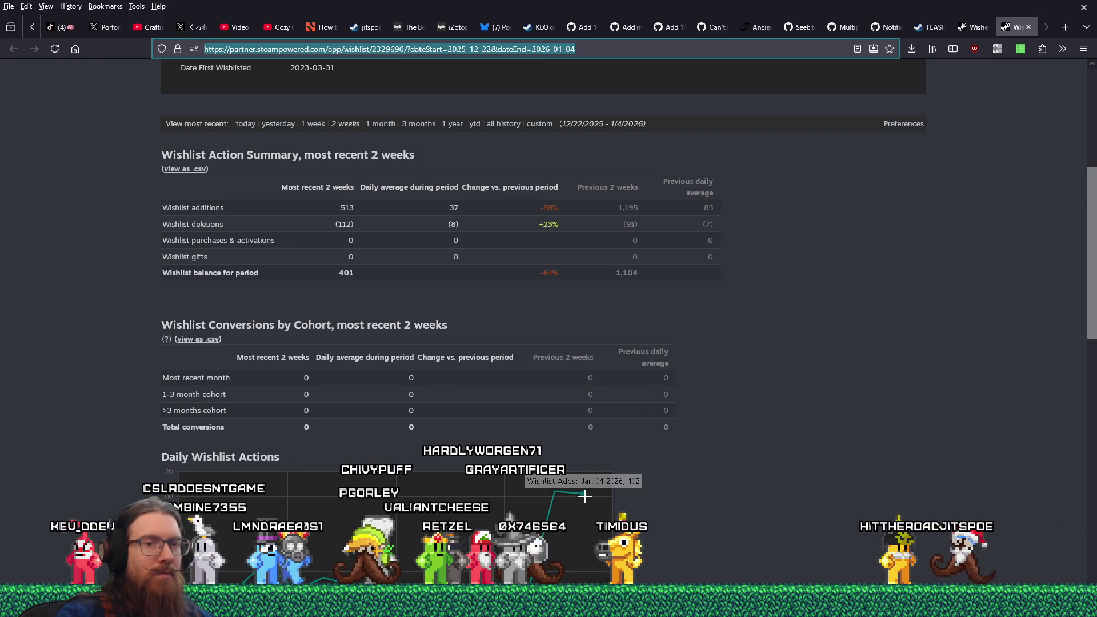
pyautogui.scroll(5, 584, 496)
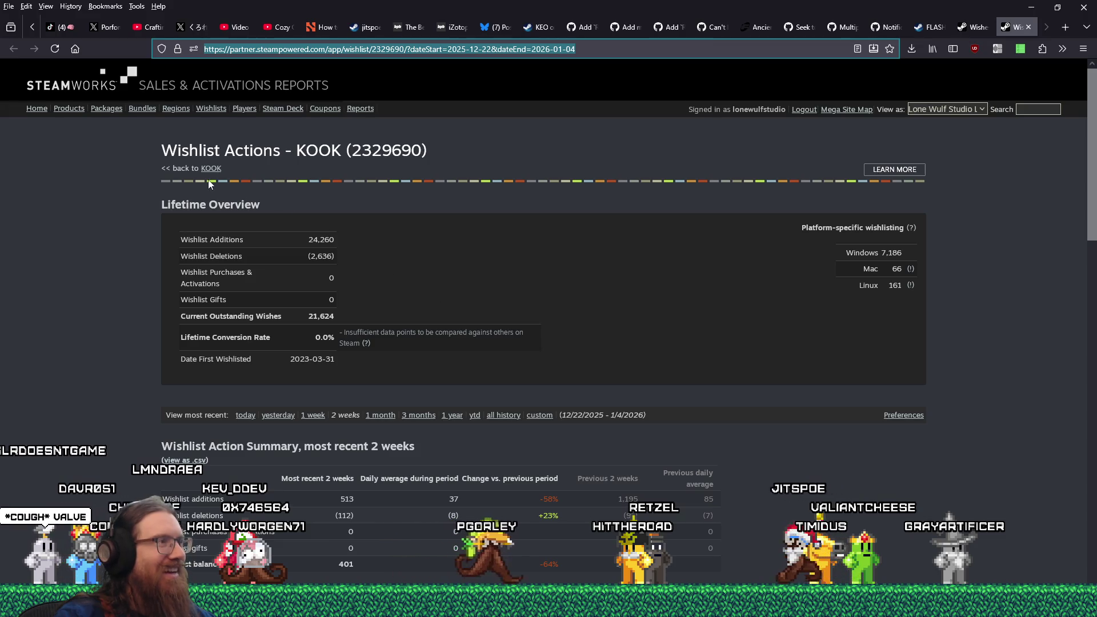
pyautogui.click(1027, 29)
# - View today's Wishes By Day report (37 additions, 8 deletions), then close that tab
pyautogui.scroll(5, 879, 385)
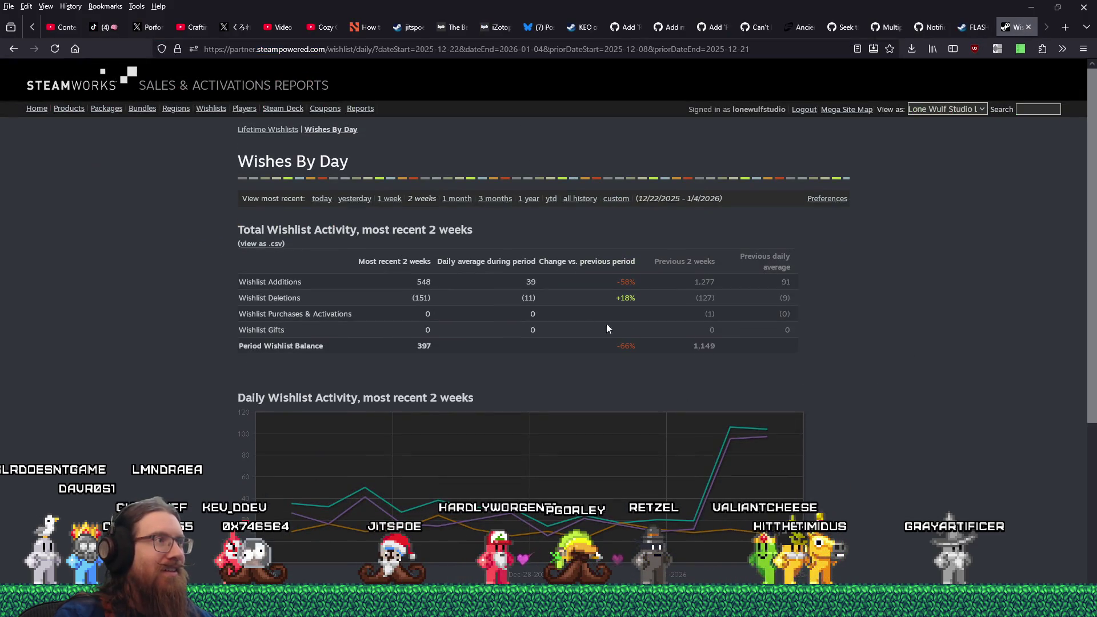
pyautogui.click(677, 56)
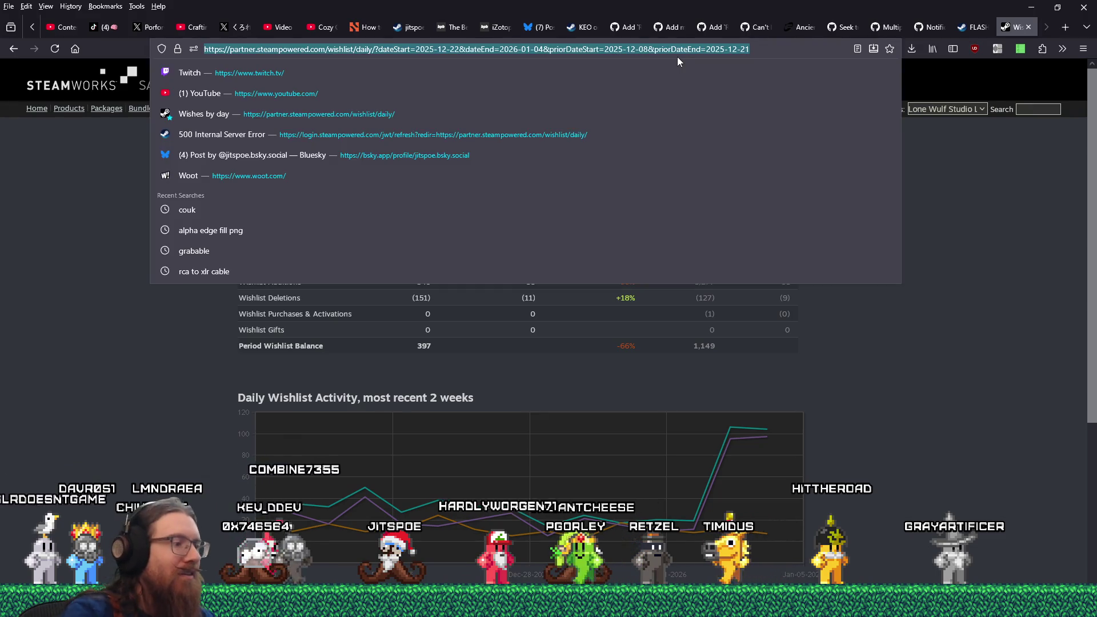
pyautogui.write('*wish')
pyautogui.press('Down')
pyautogui.press('Return')
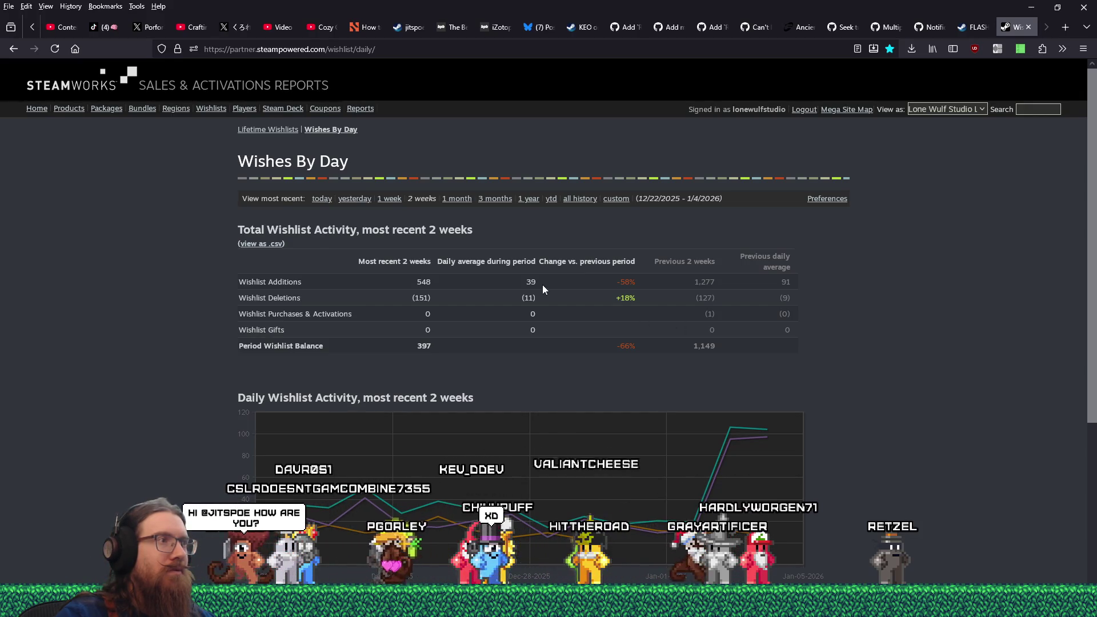
pyautogui.click(320, 199)
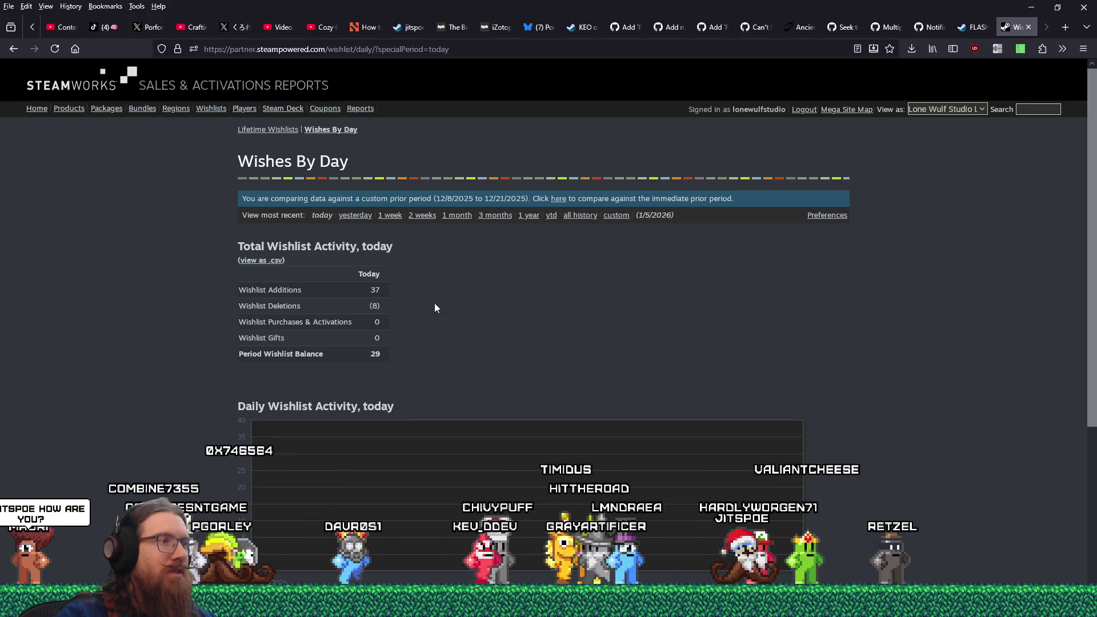
pyautogui.scroll(-4, 434, 303)
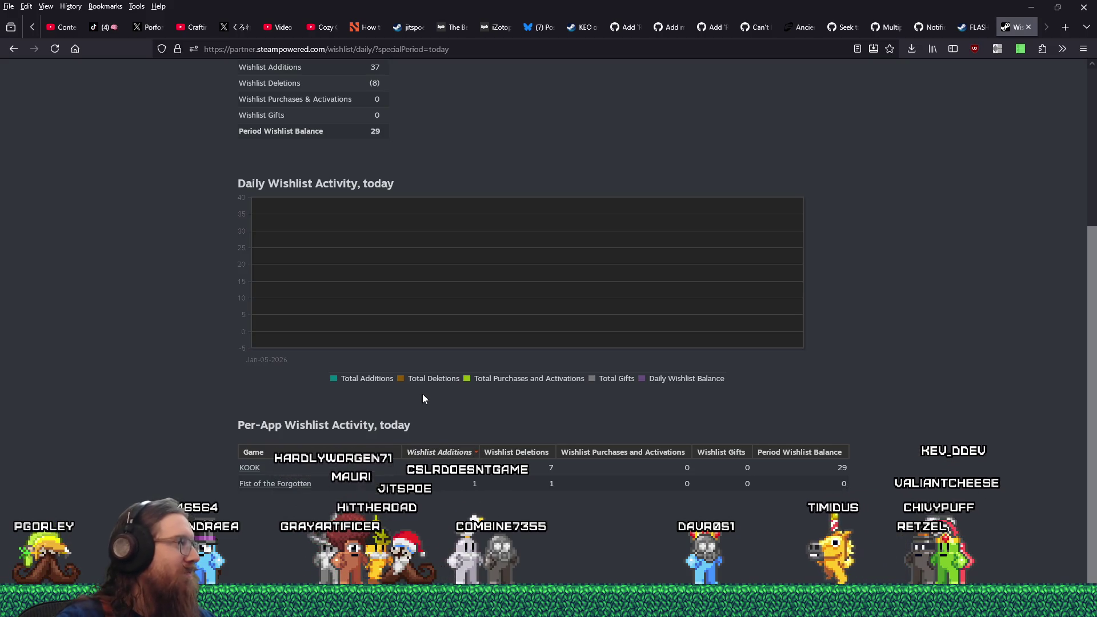
pyautogui.scroll(3, 798, 455)
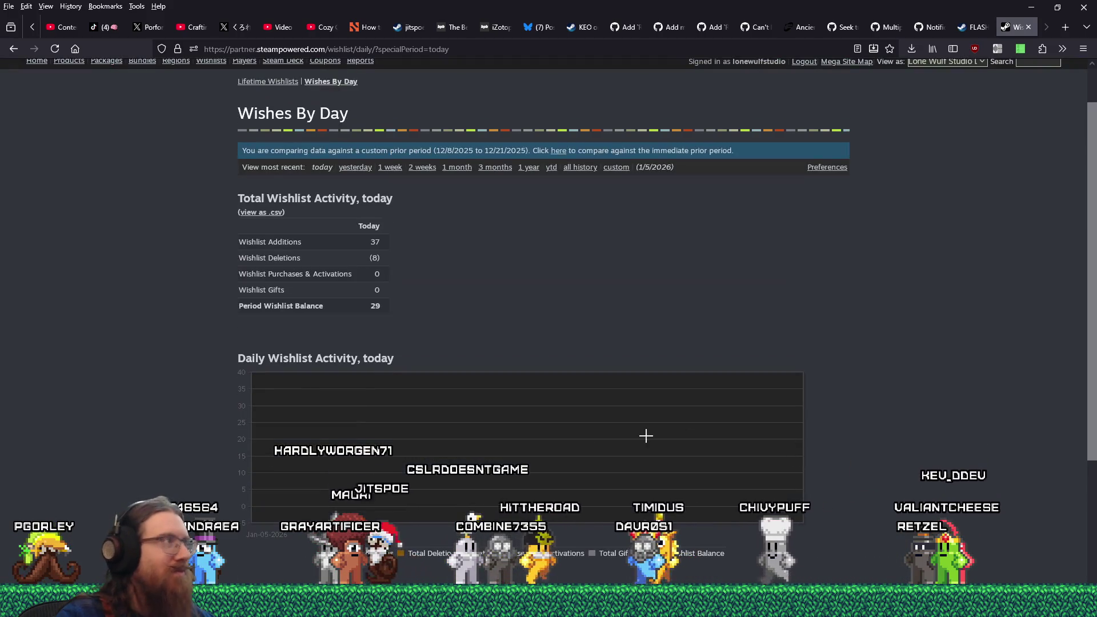
pyautogui.moveTo(549, 606)
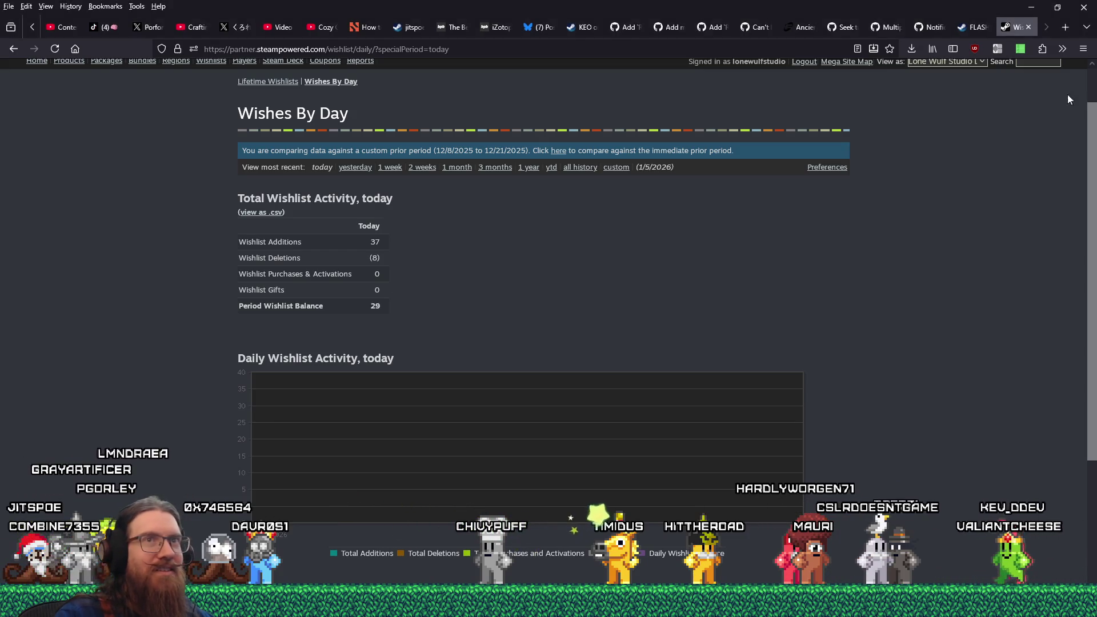
pyautogui.click(1029, 28)
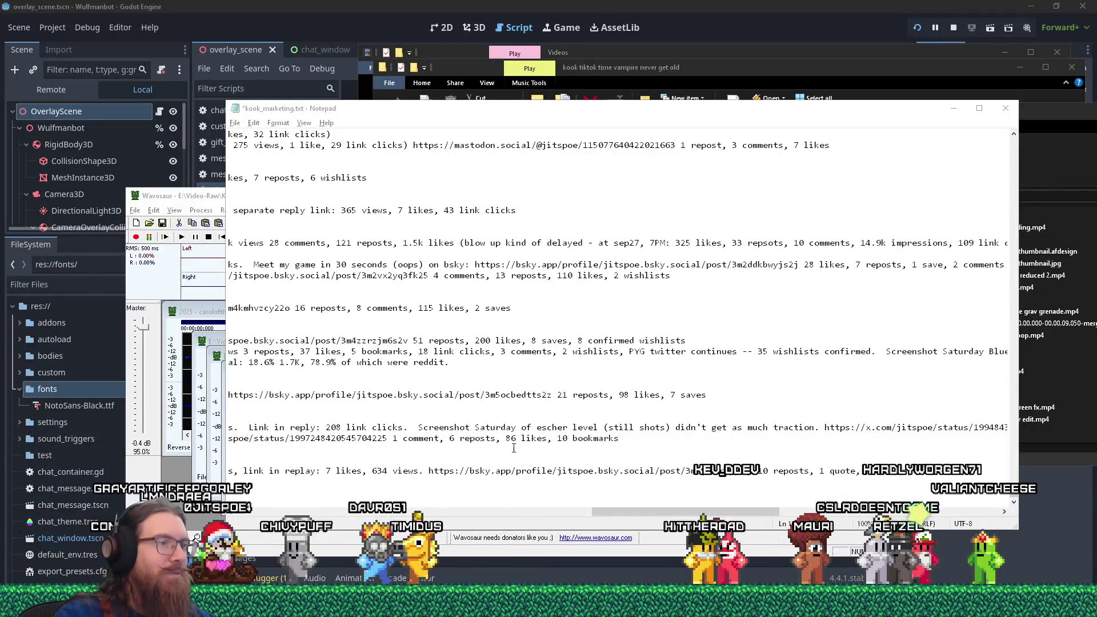
# - Save kook_marketing.txt and minimize Notepad
pyautogui.click(235, 122)
pyautogui.click(251, 175)
pyautogui.moveTo(650, 512); pyautogui.dragTo(366, 514)
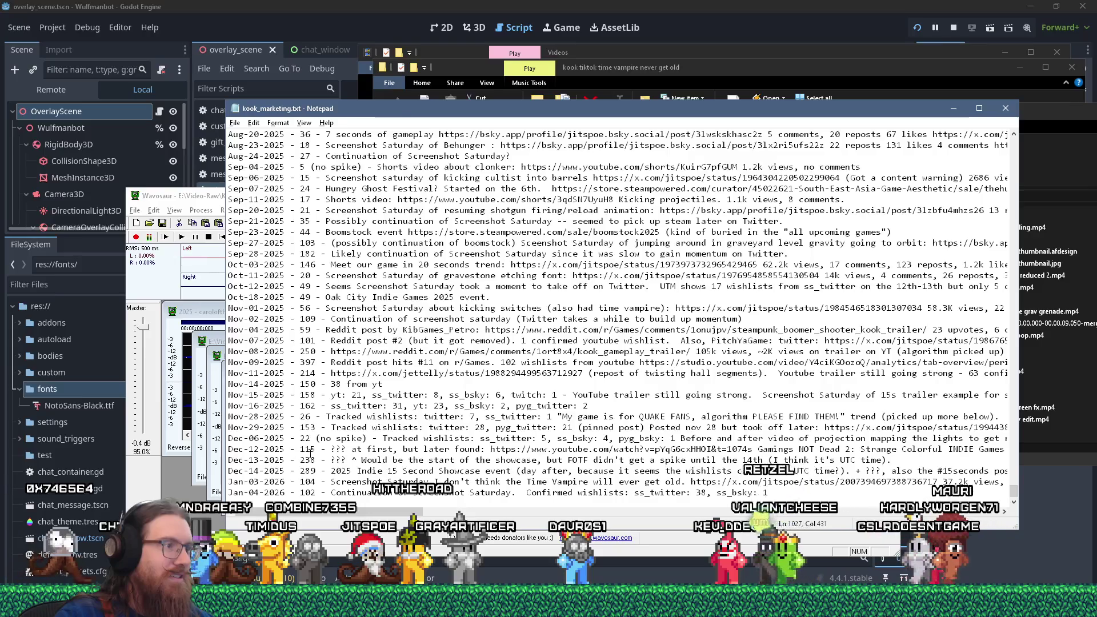
pyautogui.click(950, 108)
# - Close Wavosaur's three extra voice-clip windows, minimize it, and bring Godot forward
pyautogui.click(366, 269)
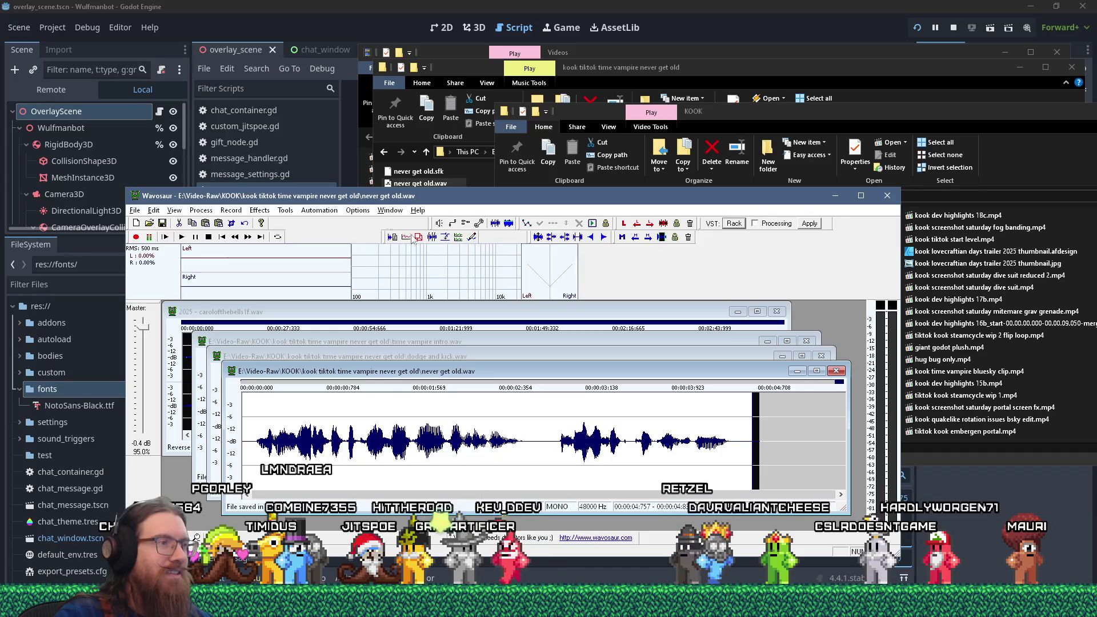
pyautogui.click(836, 371)
pyautogui.click(821, 357)
pyautogui.click(806, 341)
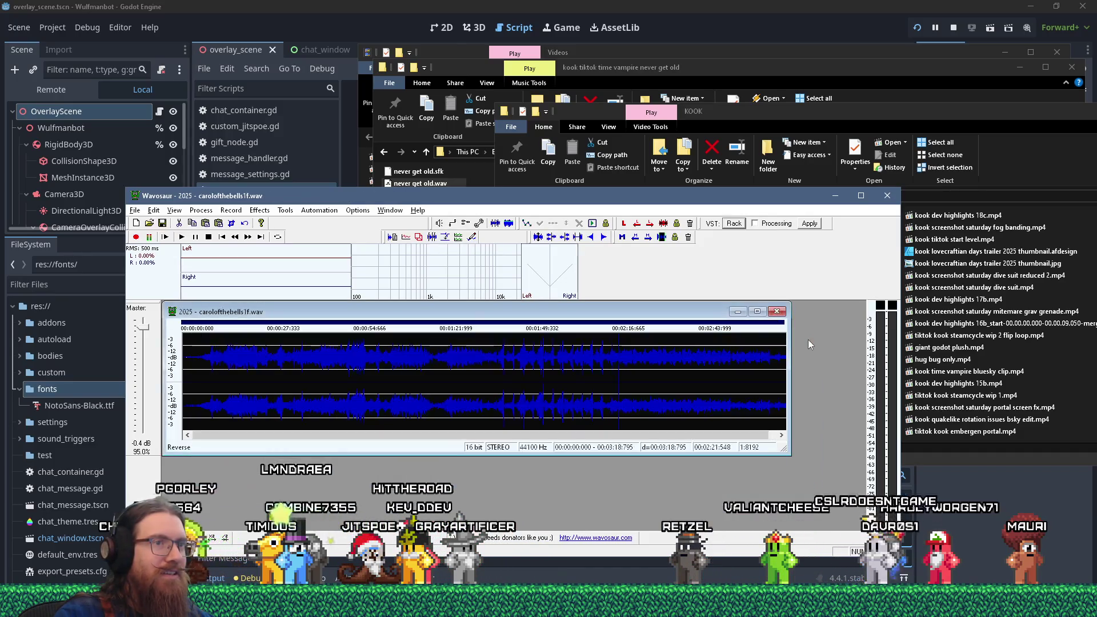
pyautogui.click(836, 196)
pyautogui.click(710, 43)
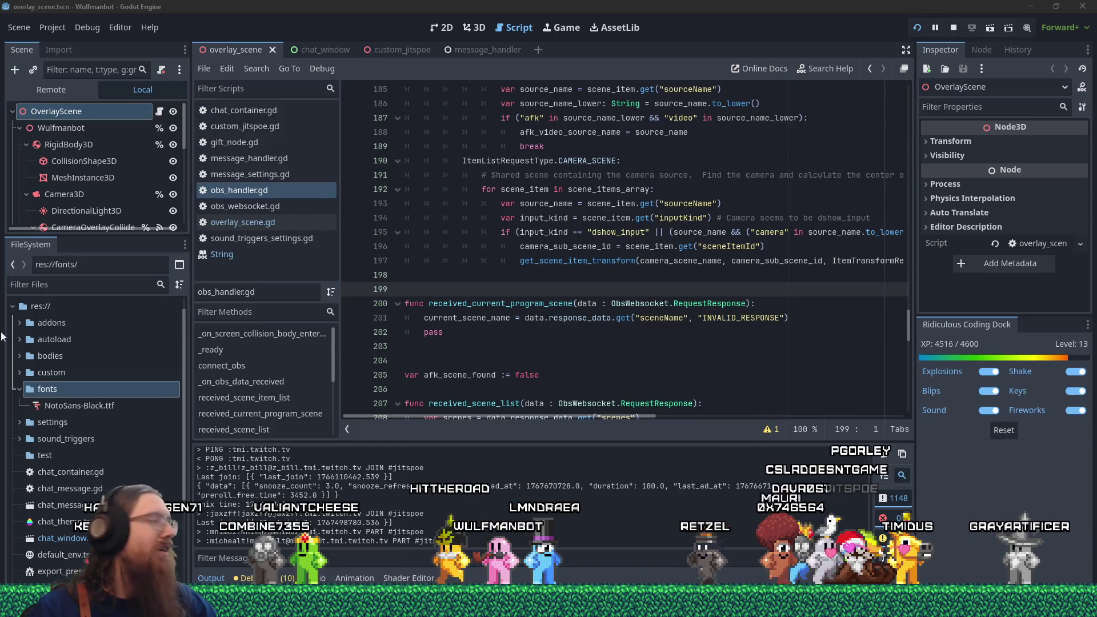
pyautogui.moveTo(625, 259)
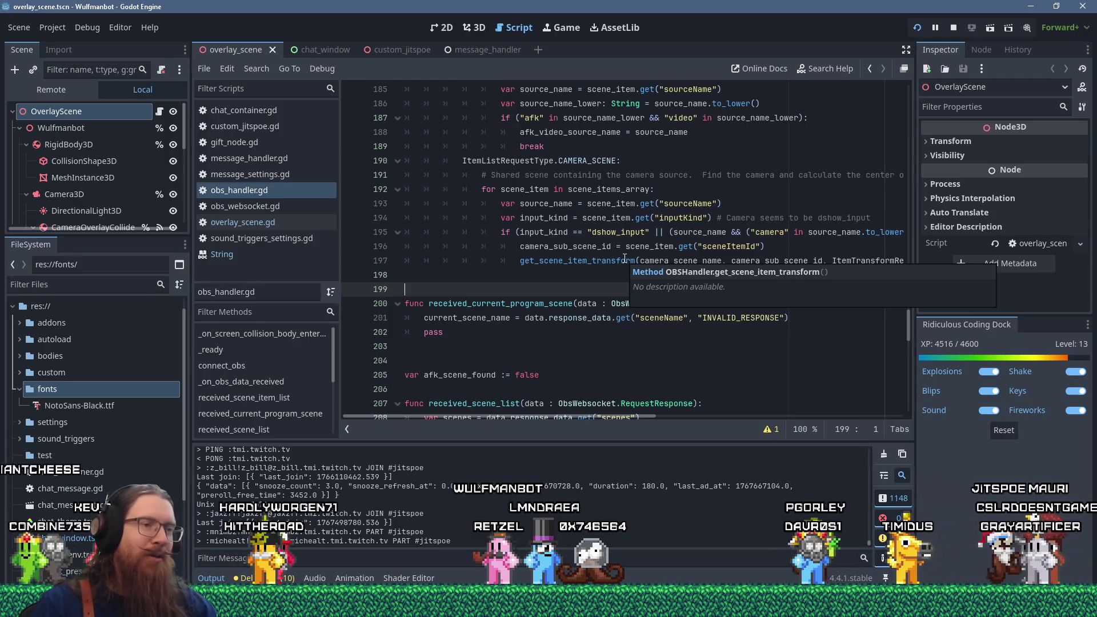
pyautogui.click(561, 277)
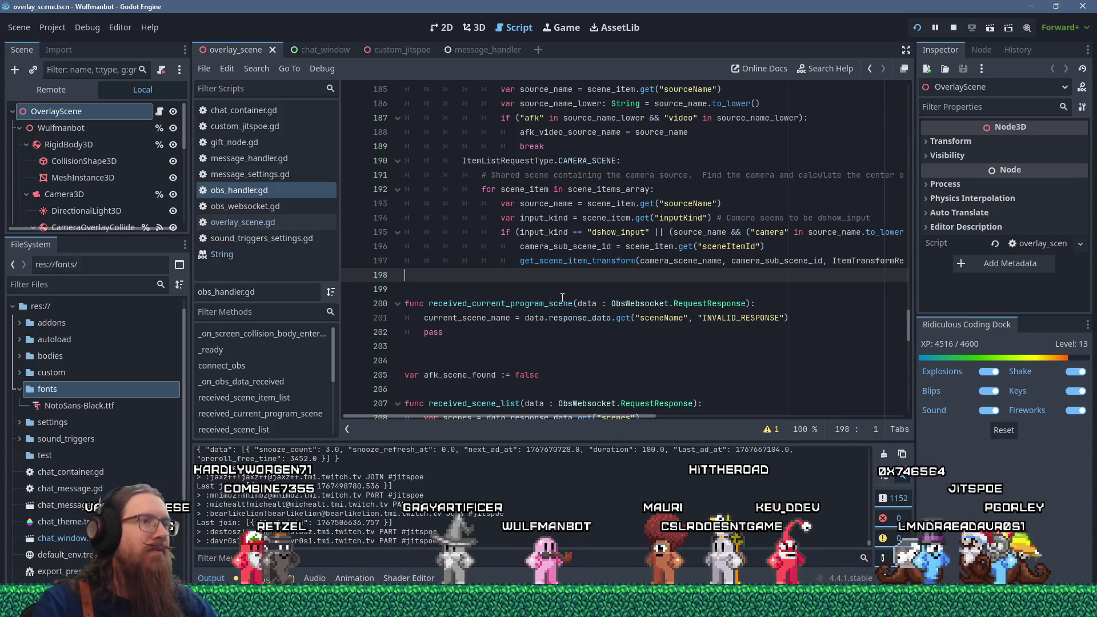
# - Open E:\projects\kook through the Run dialog and launch the godot_kook_editor shortcut
pyautogui.hotkey('alt', 'Tab')
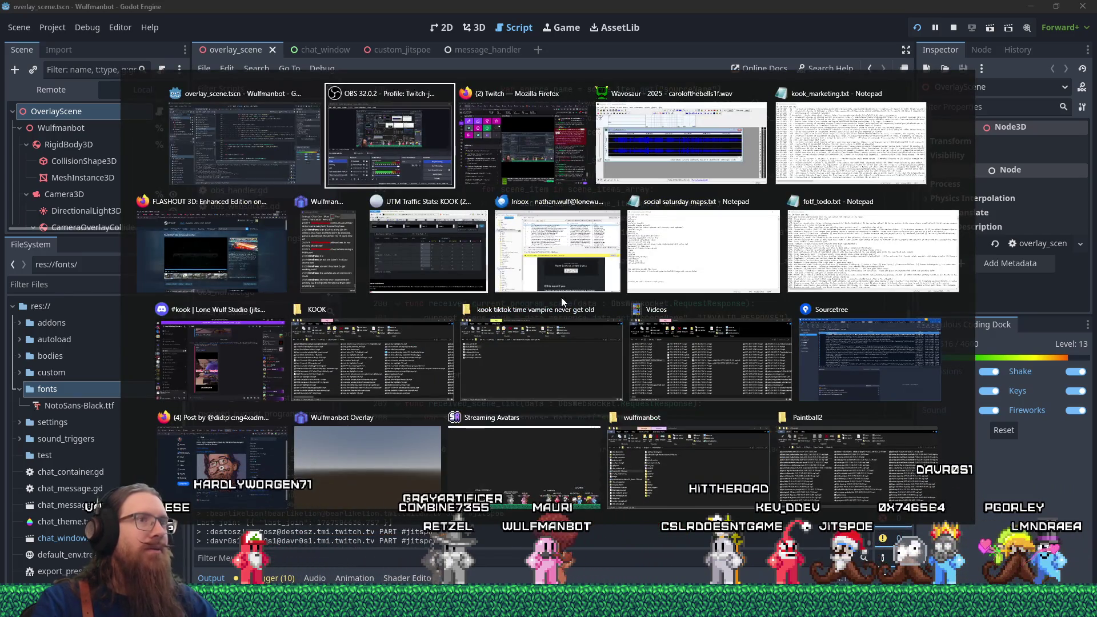
pyautogui.hotkey('alt', 'shift', 'Tab')
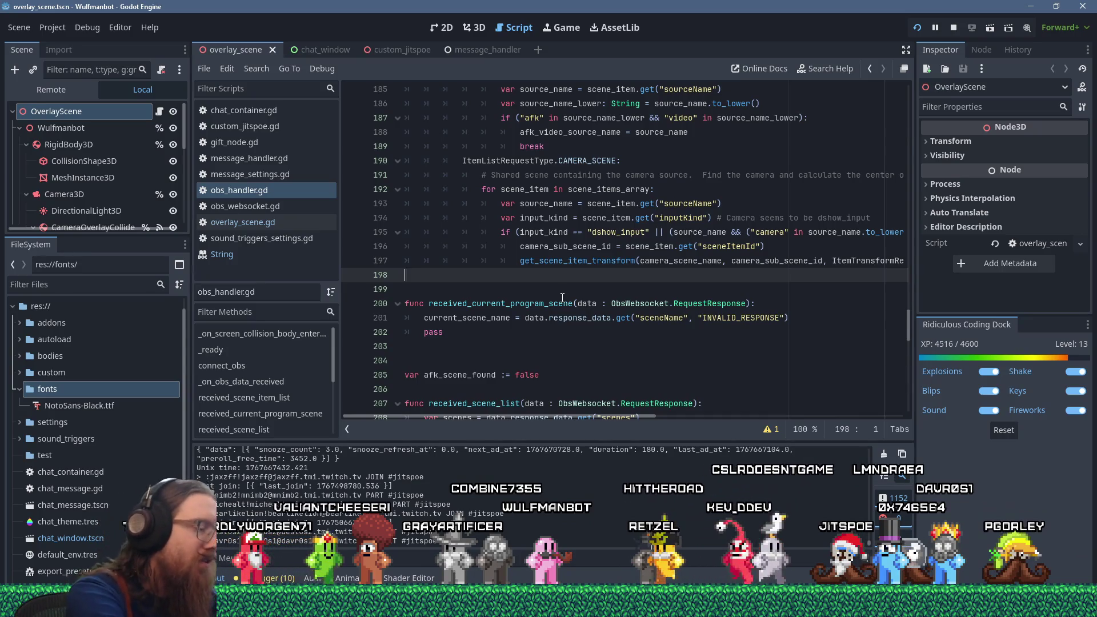
pyautogui.press('super+r')
pyautogui.write('e:\\projects\\pa')
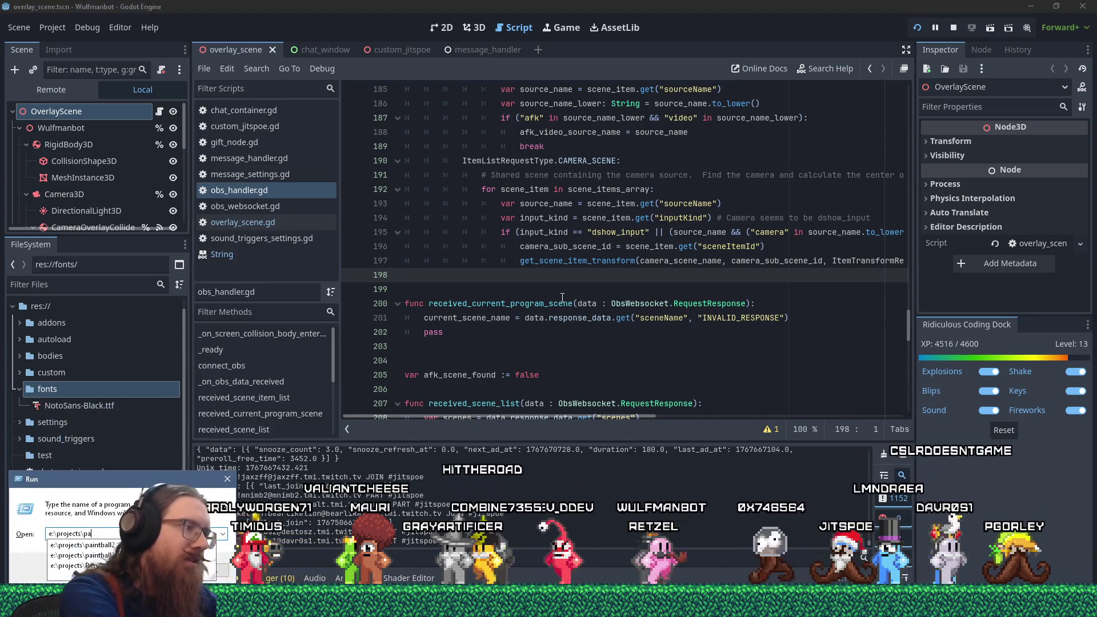
pyautogui.press('BackSpace')
pyautogui.press('BackSpace')
pyautogui.press('BackSpace')
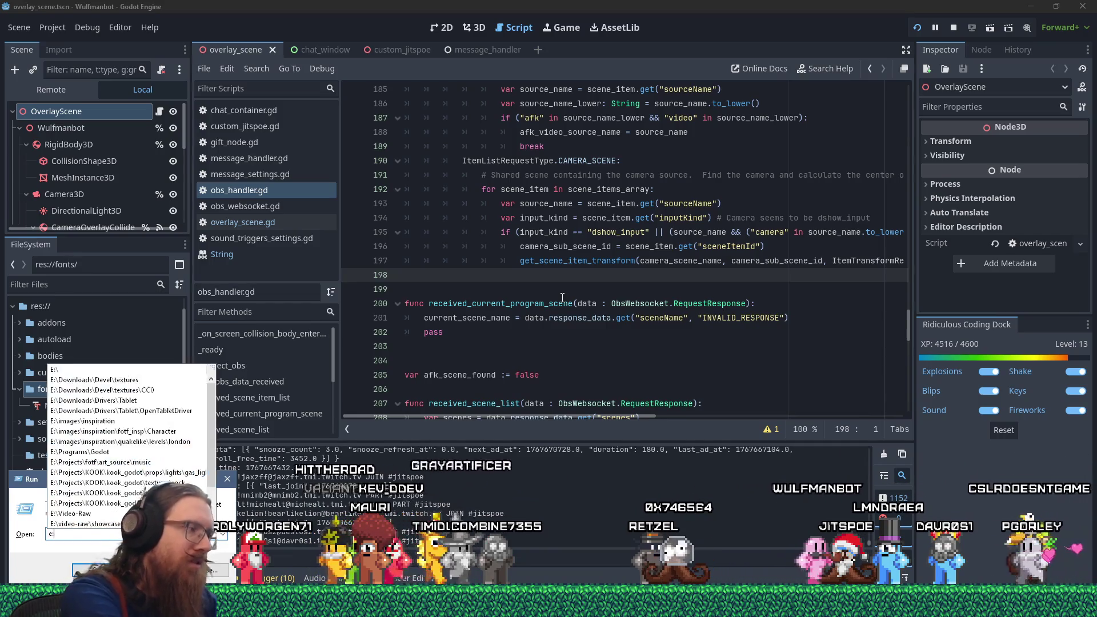
pyautogui.write(':\\projects\\kook')
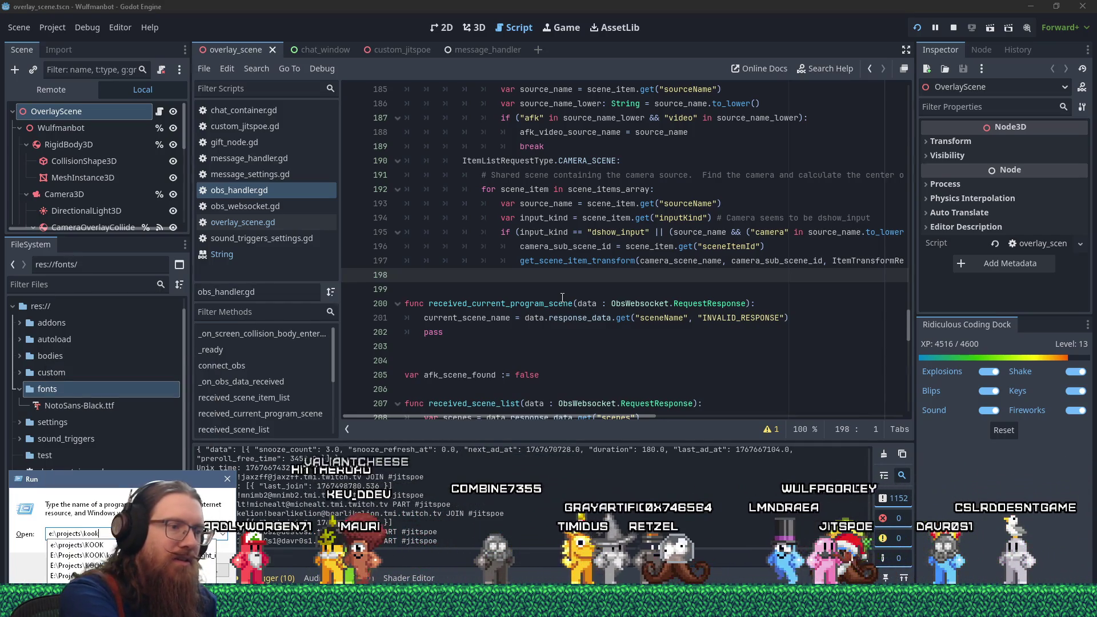
pyautogui.press('Return')
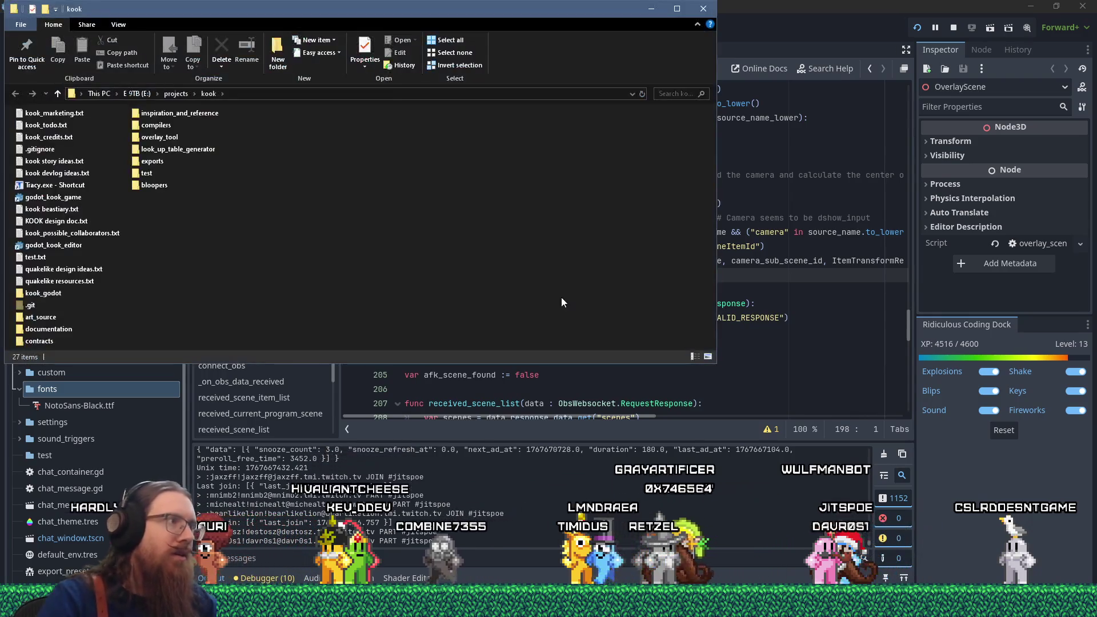
pyautogui.click(60, 246)
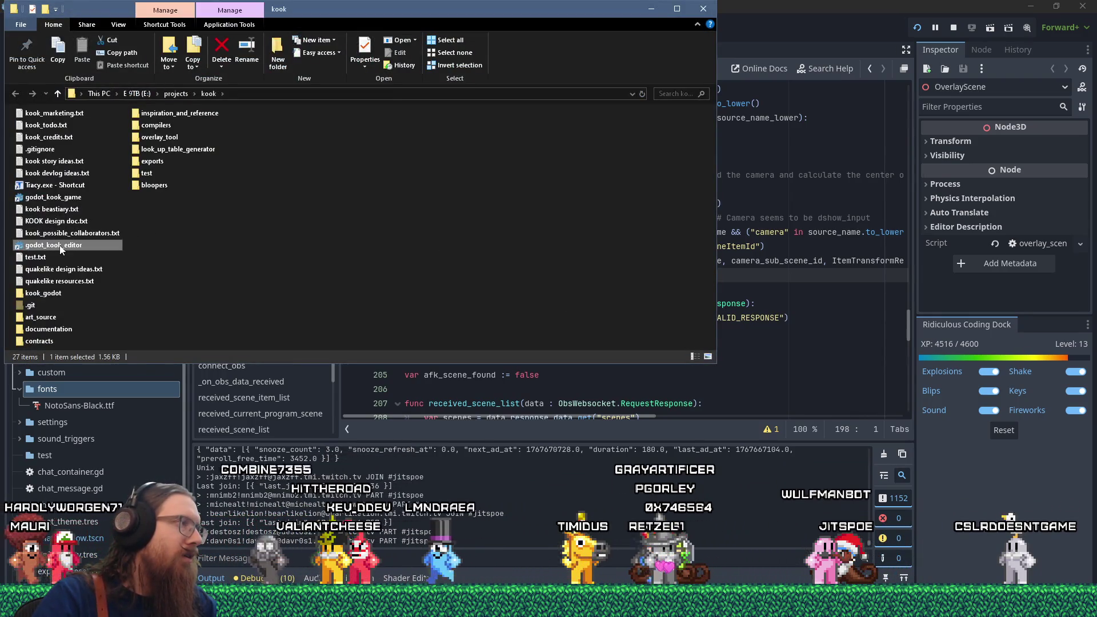
pyautogui.press('Return')
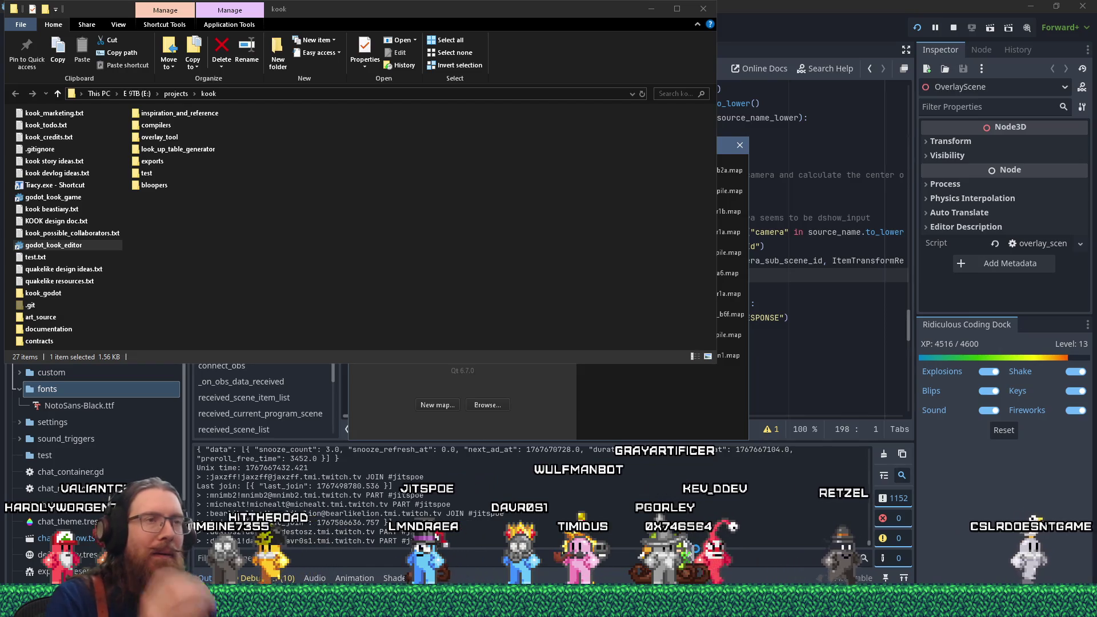
# - Browse to e:\projects\kook\art_source\map_sources and open london2.map in TrenchBroom
pyautogui.click(651, 9)
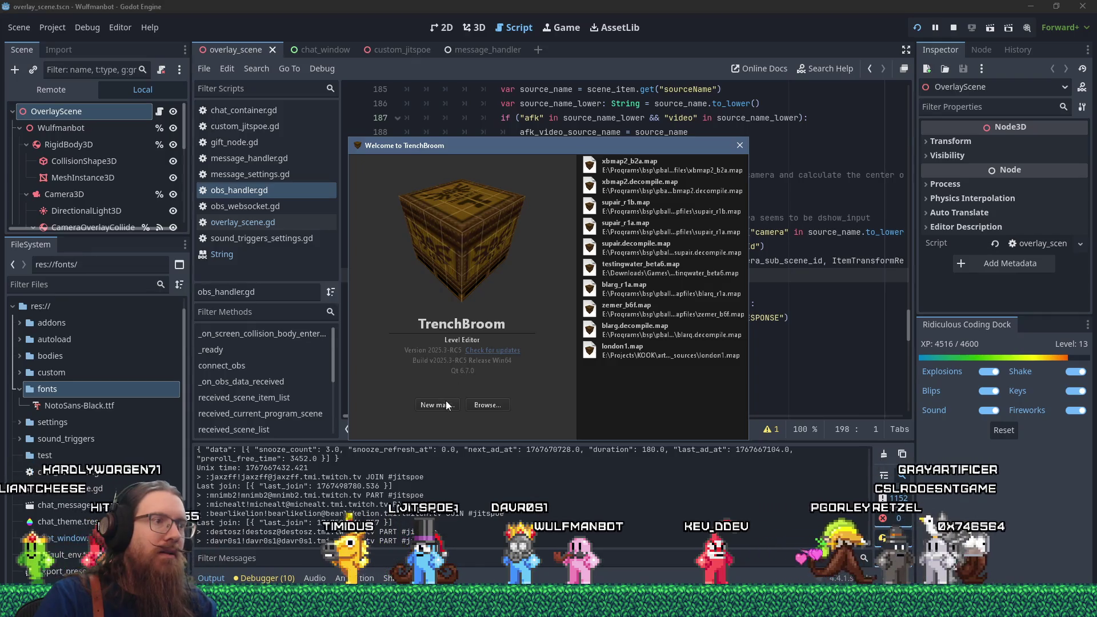
pyautogui.click(471, 403)
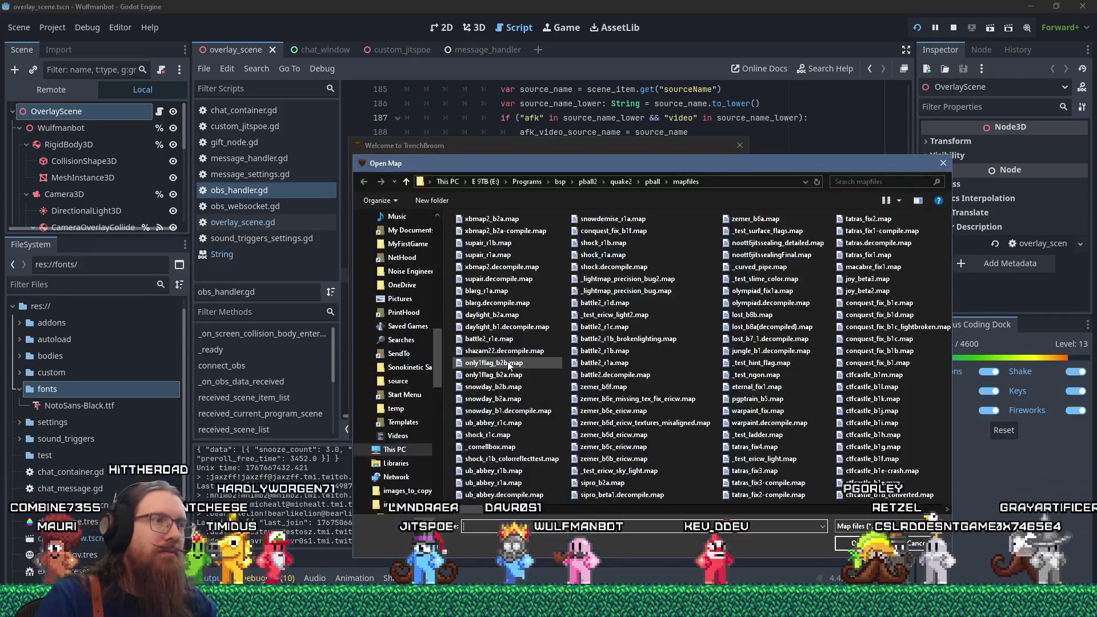
pyautogui.click(725, 181)
pyautogui.write('e')
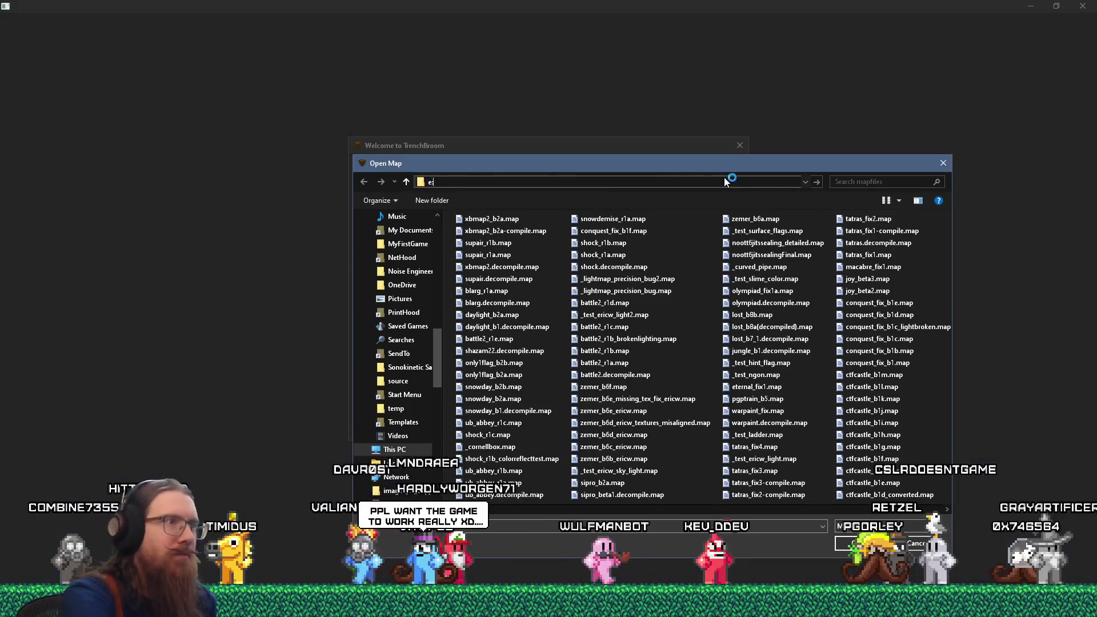
pyautogui.write(':\\projects\\kook\\ko')
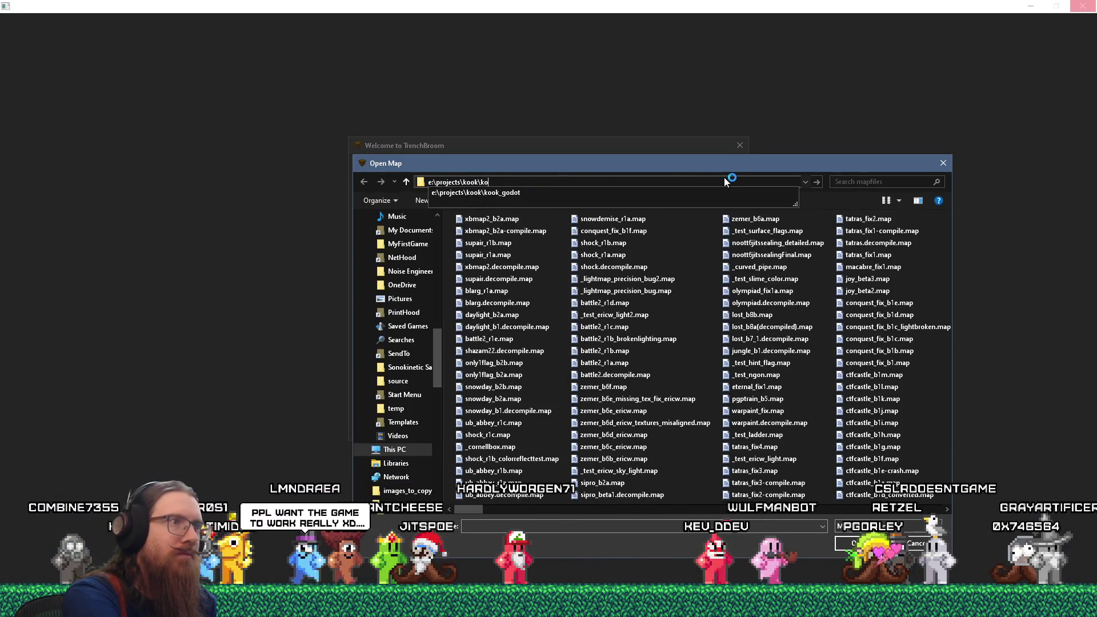
pyautogui.press('BackSpace')
pyautogui.press('BackSpace')
pyautogui.press('BackSpace')
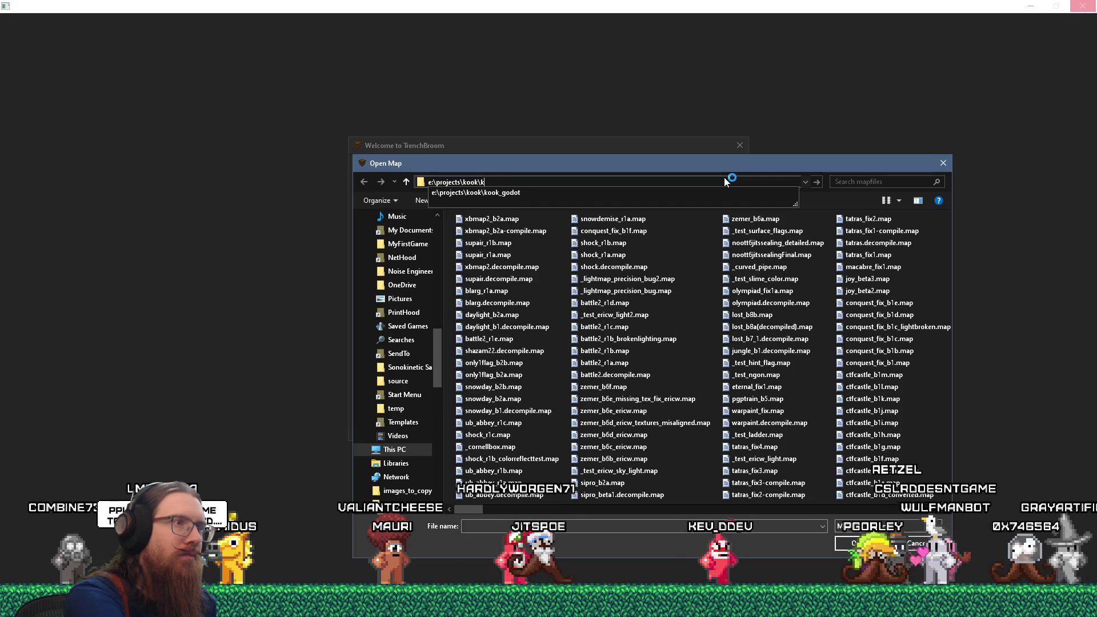
pyautogui.write('art_source\\map')
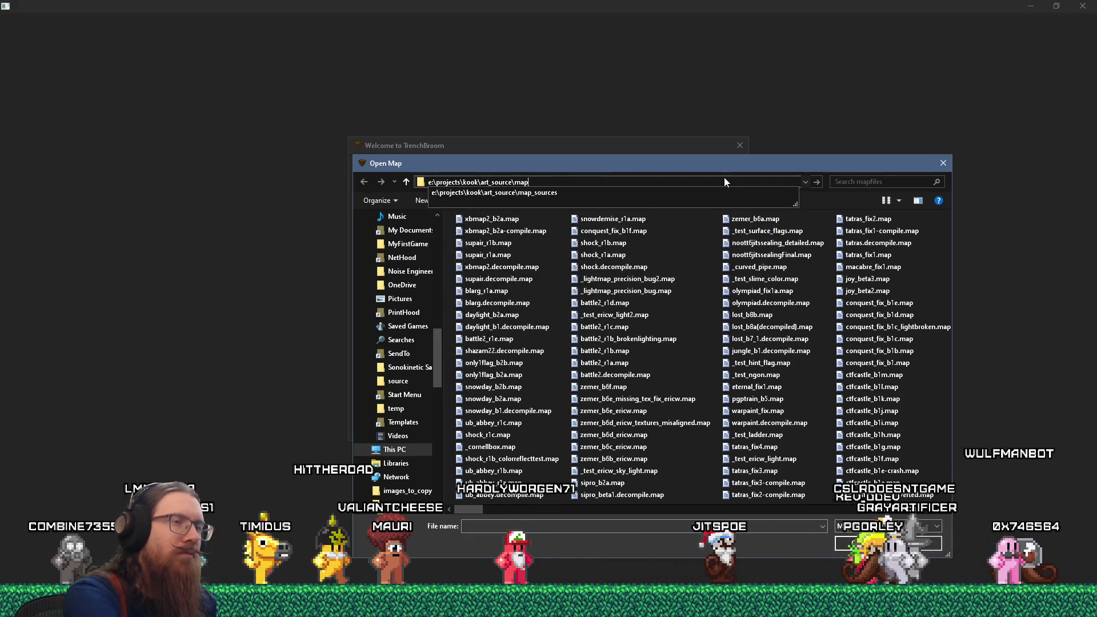
pyautogui.press('Down')
pyautogui.press('Return')
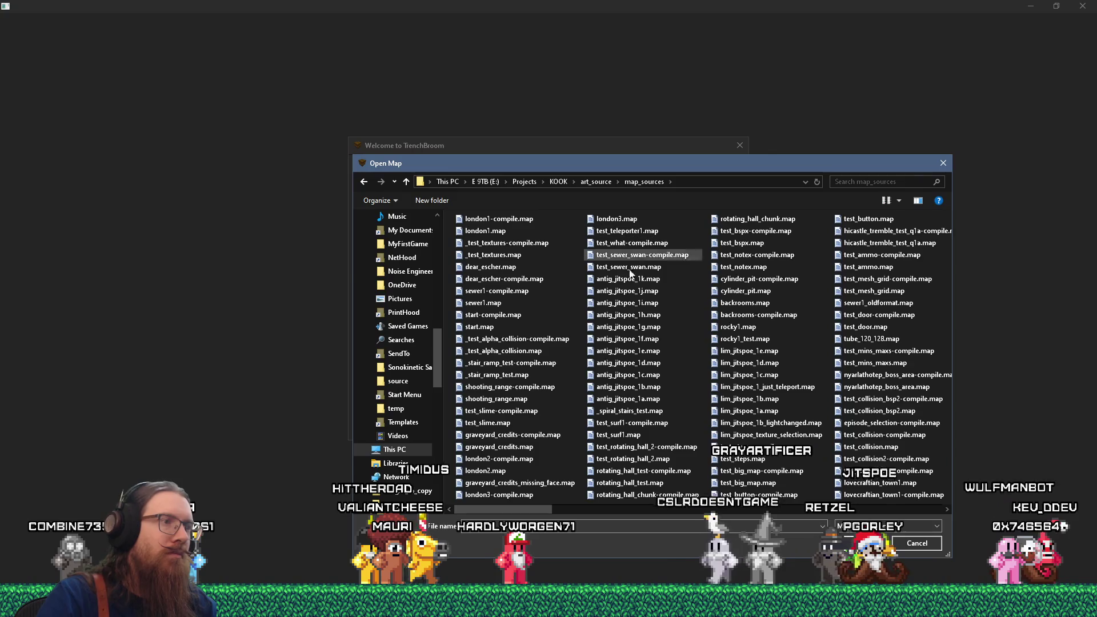
pyautogui.write('london2.map')
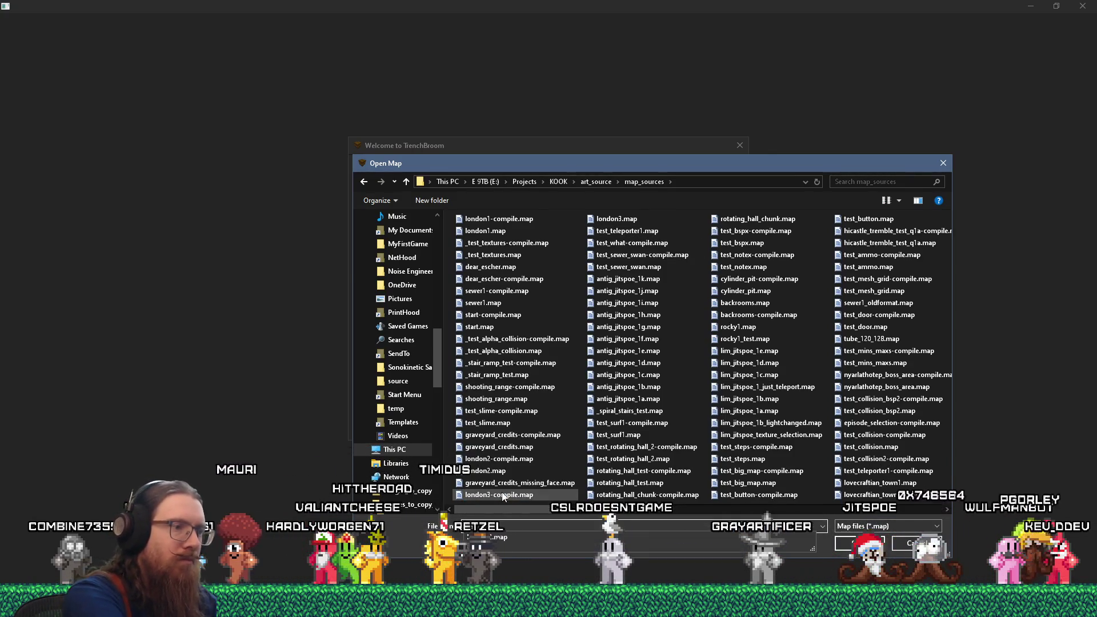
pyautogui.press('Return')
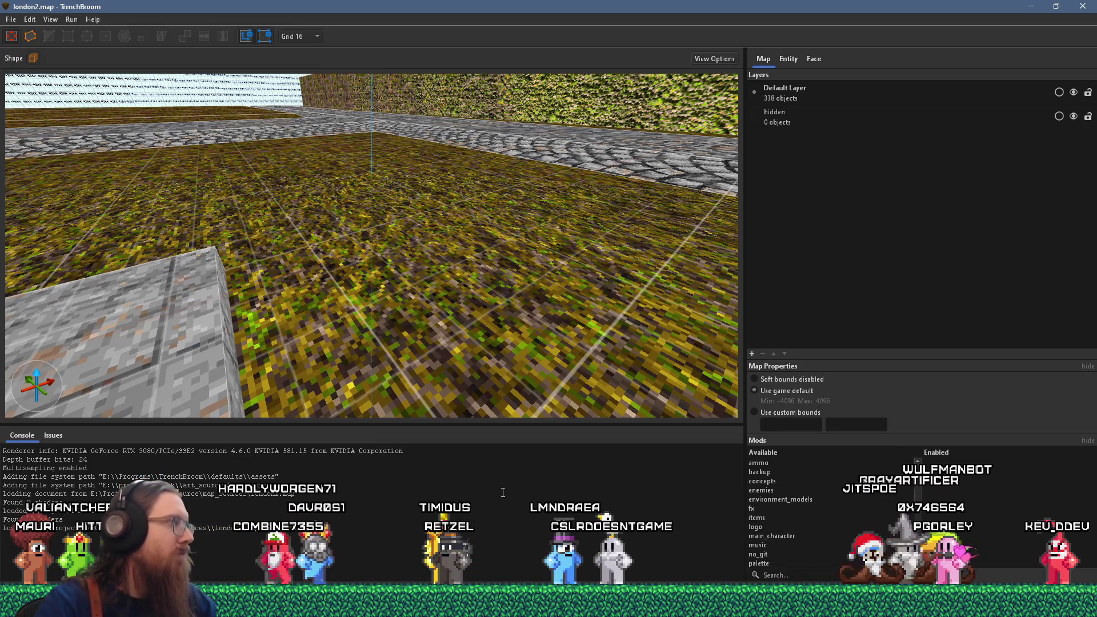
# - Fly the camera past the brick house roof to the timber-framed houses, then bring up Run
pyautogui.moveTo(431, 340)
pyautogui.mouseDown()
pyautogui.moveTo(373, 167)
pyautogui.moveTo(427, 183)
pyautogui.moveTo(357, 196)
pyautogui.moveTo(383, 222)
pyautogui.moveTo(245, 231)
pyautogui.moveTo(468, 173)
pyautogui.moveTo(635, 265)
pyautogui.moveTo(347, 221)
pyautogui.moveTo(366, 217)
pyautogui.mouseUp()
pyautogui.moveTo(489, 222)
pyautogui.mouseDown()
pyautogui.moveTo(261, 204)
pyautogui.moveTo(375, 210)
pyautogui.moveTo(423, 194)
pyautogui.moveTo(368, 192)
pyautogui.mouseUp()
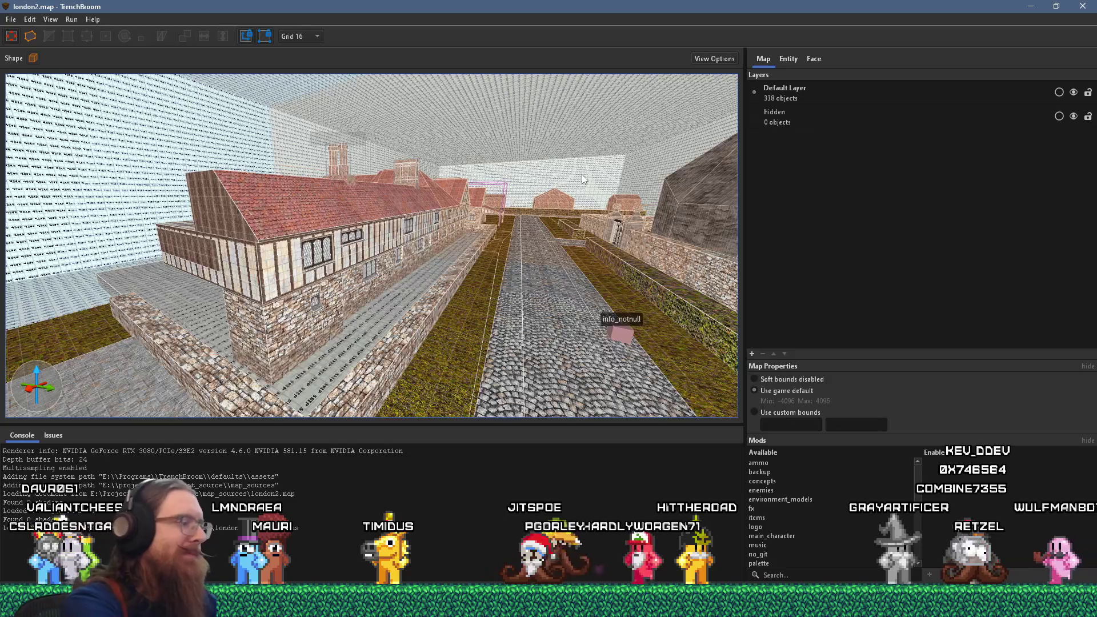
pyautogui.press('super+r')
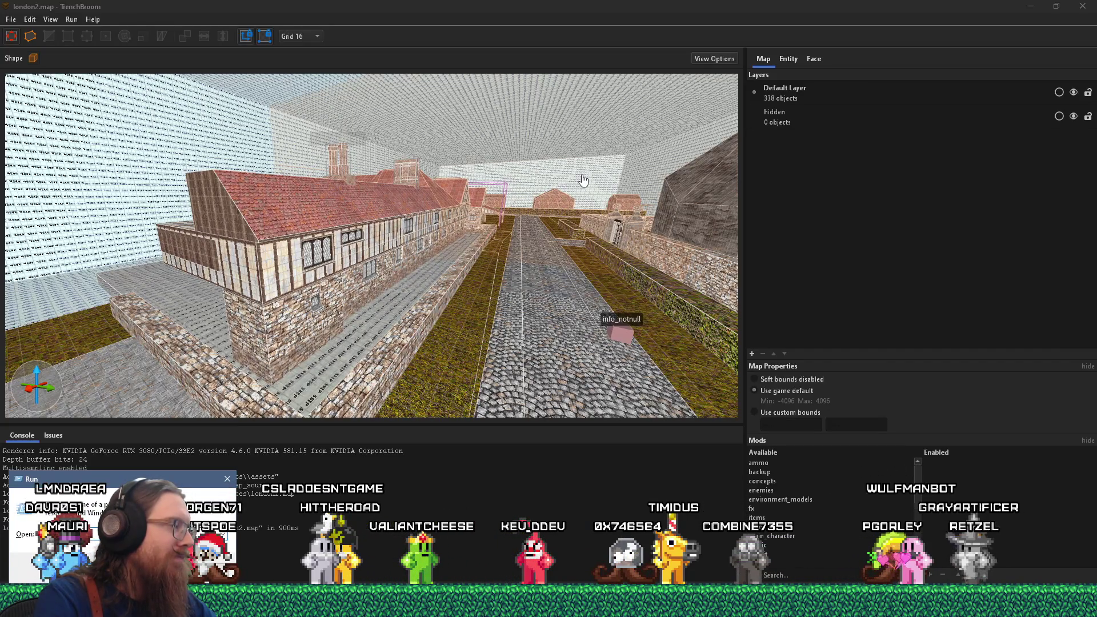
# - Type the path e:\projects\kook\a into the Run dialog to list kook's subfolders
pyautogui.write('projets')
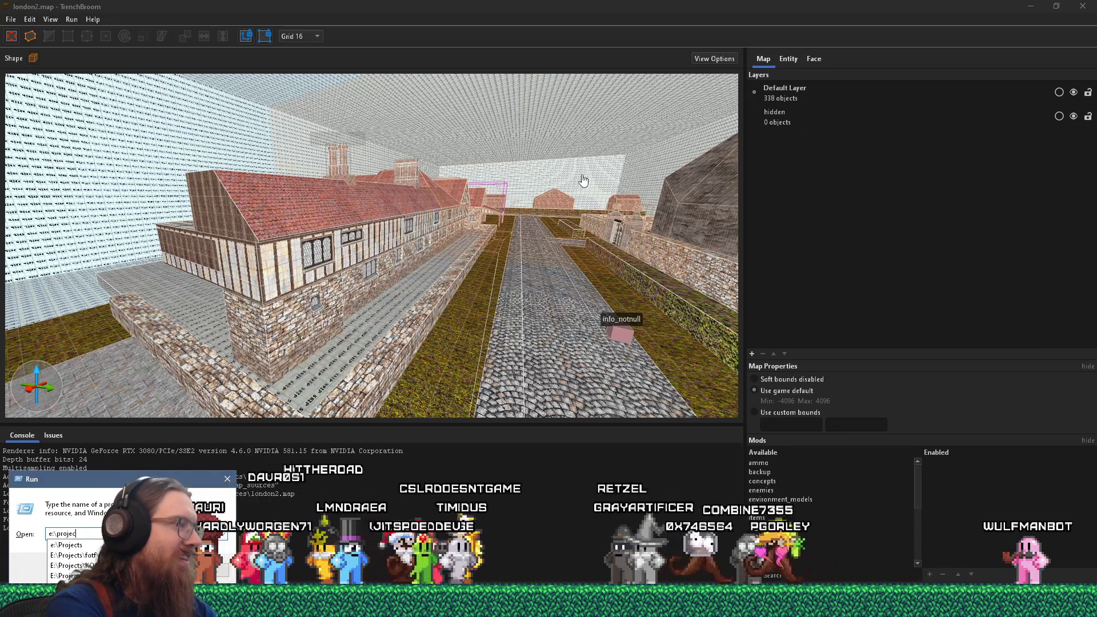
pyautogui.write('ects\\')
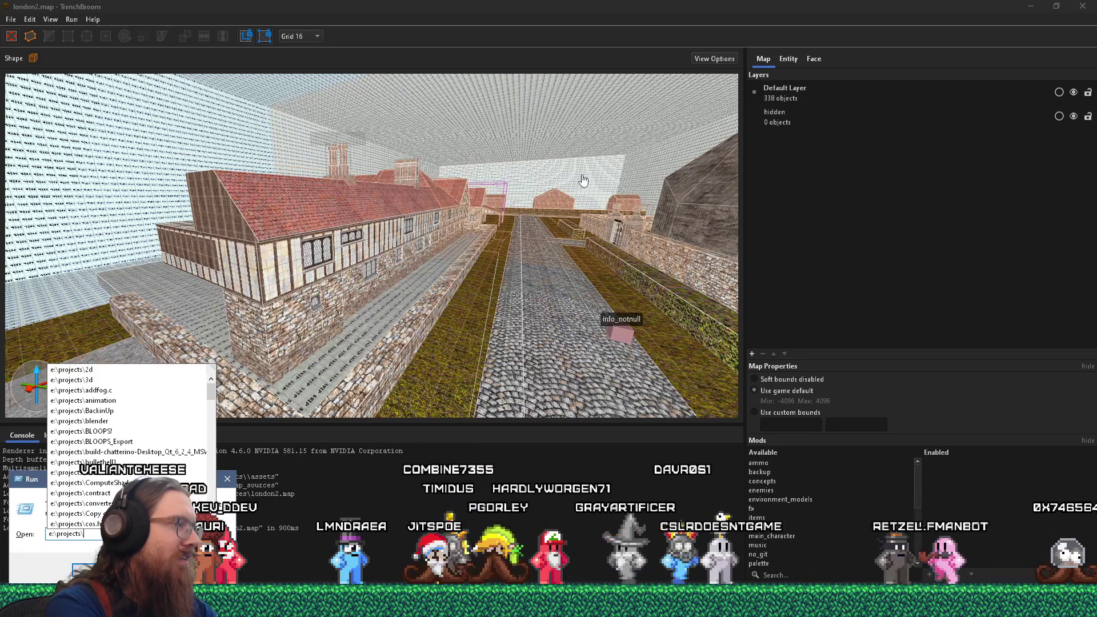
pyautogui.write('kook\\')
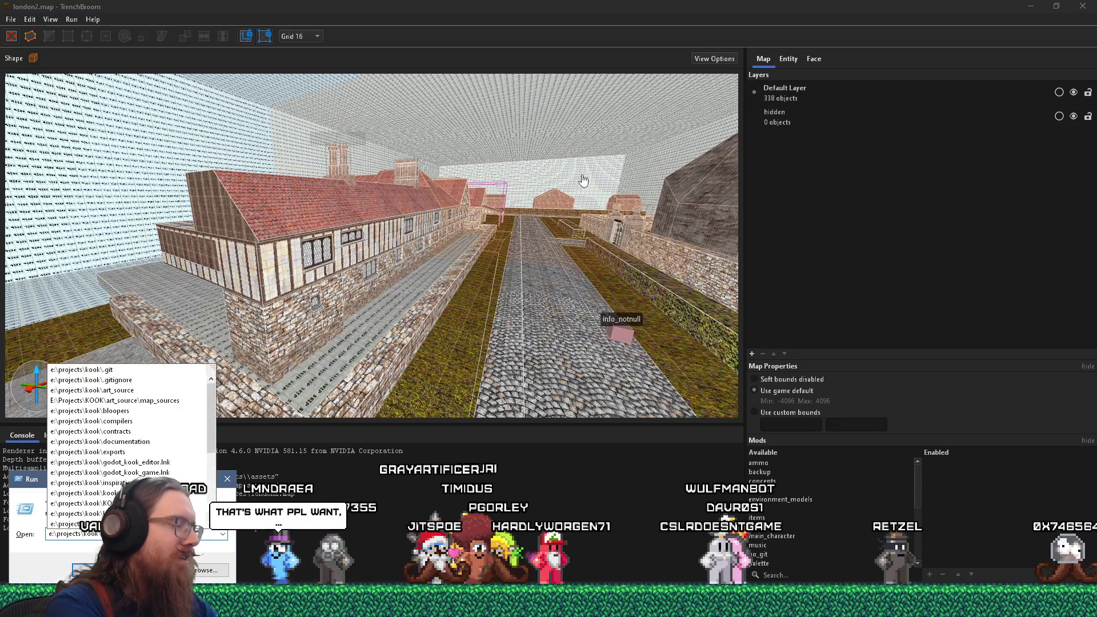
pyautogui.write('a')
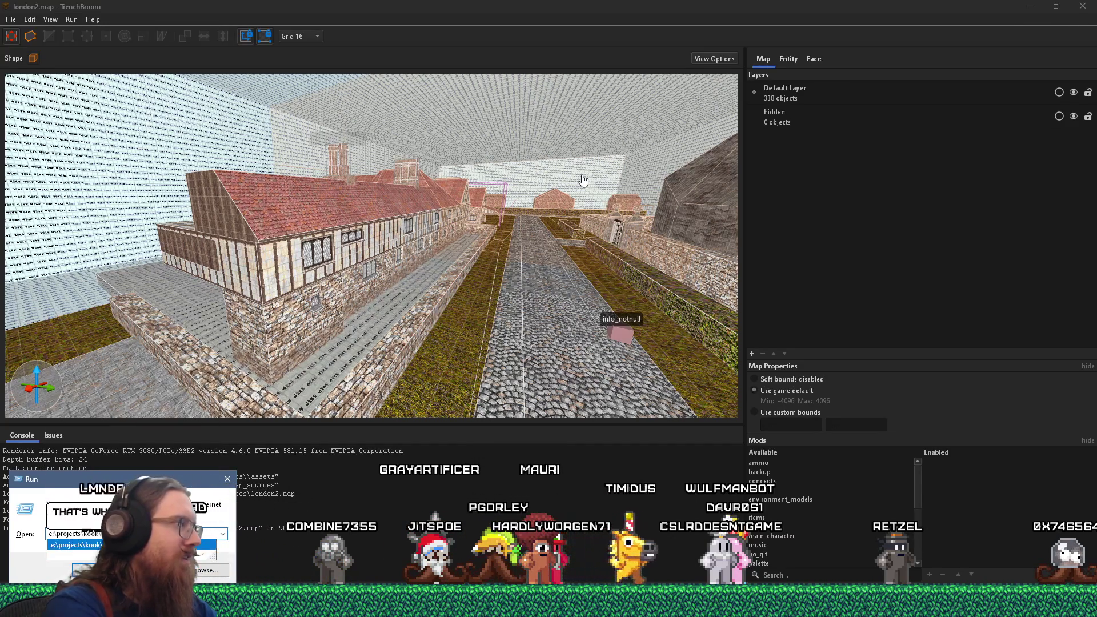
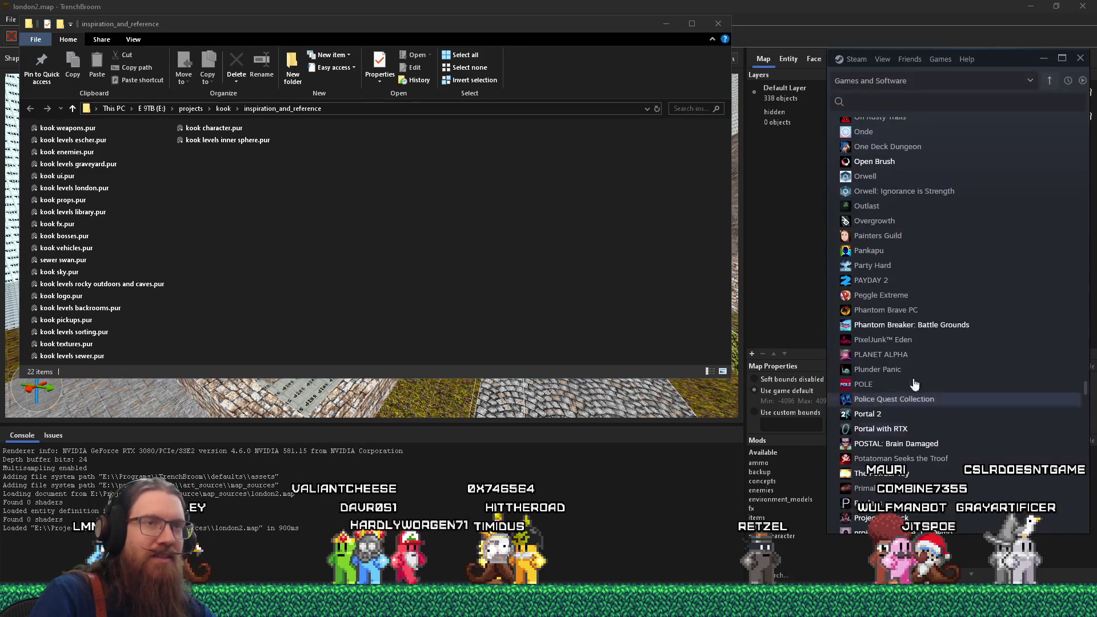
# - Resume the paused Team Fortress 2 update from the 'team for' library search, then move the file browser aside
pyautogui.write('team for')
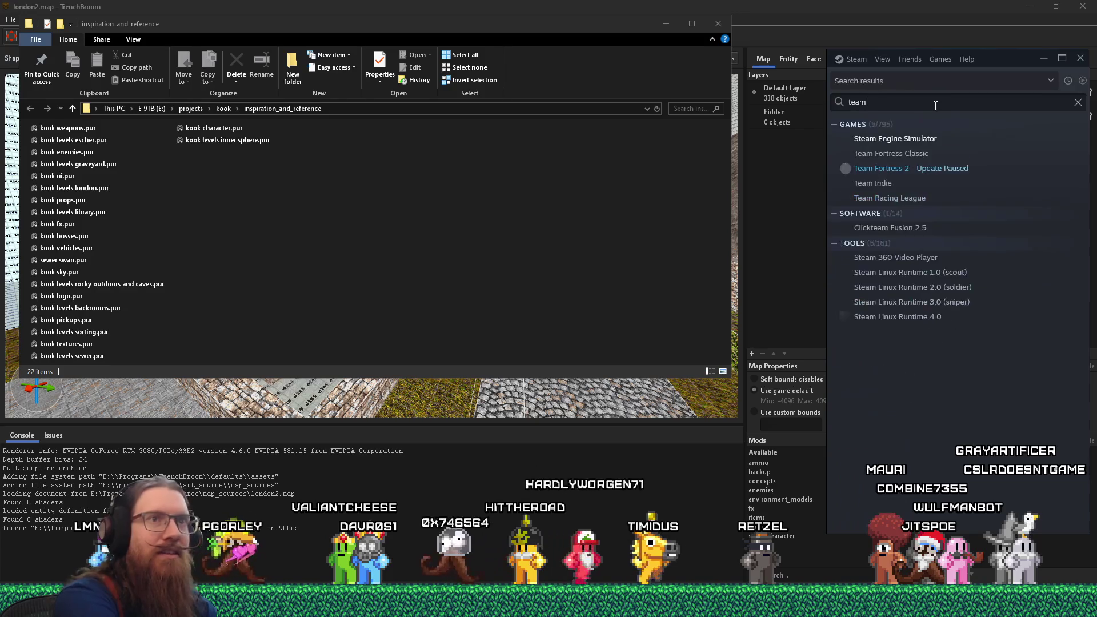
pyautogui.rightClick(937, 158)
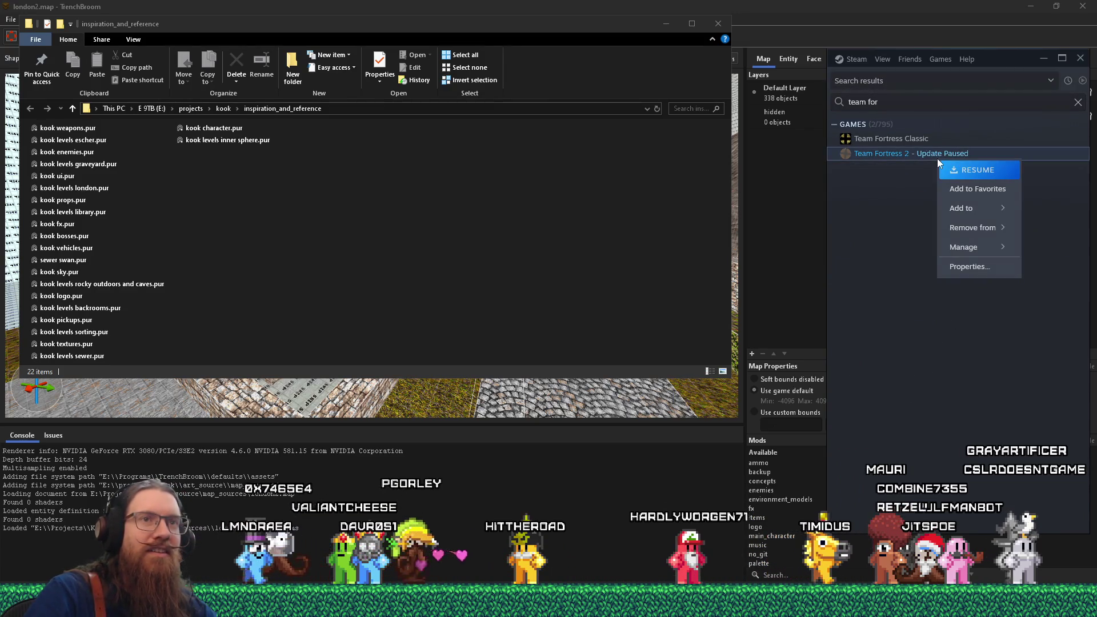
pyautogui.click(948, 167)
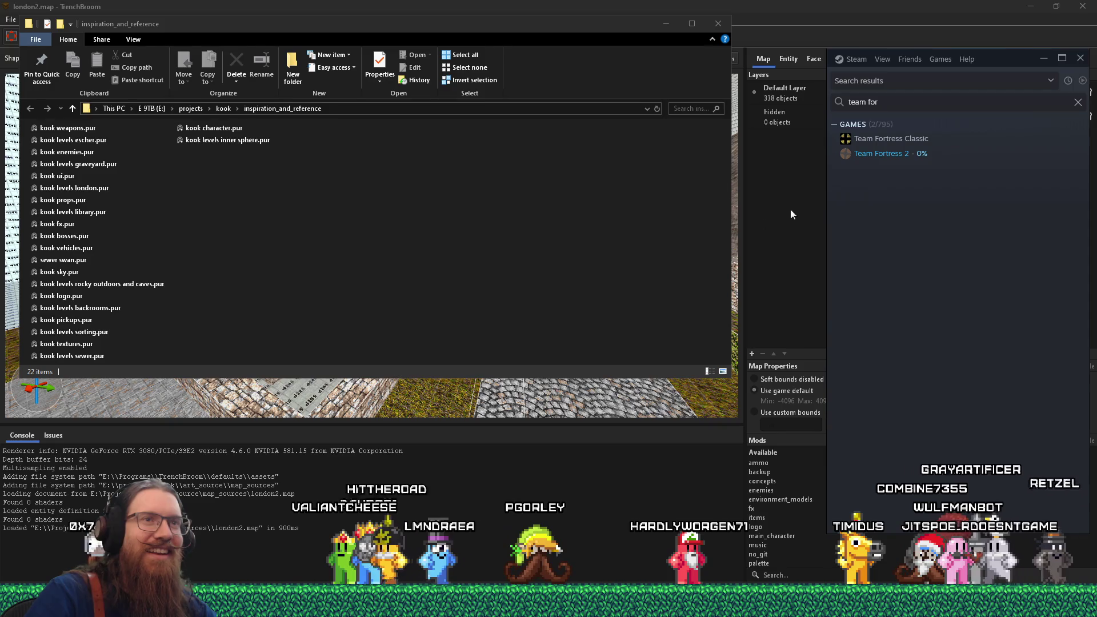
pyautogui.click(503, 29)
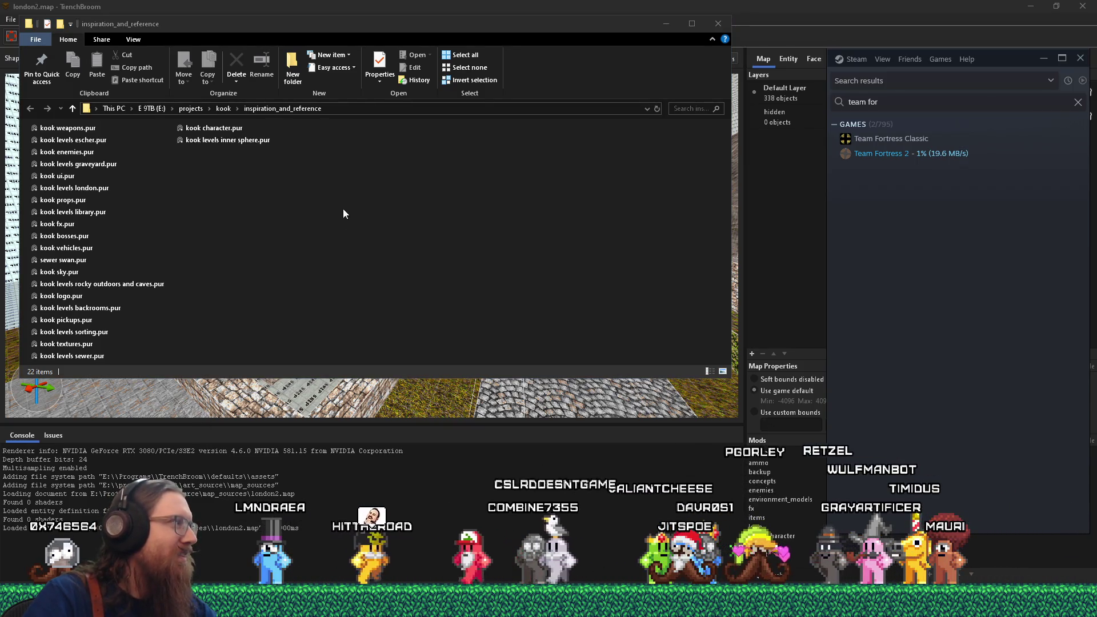
pyautogui.moveTo(373, 27); pyautogui.dragTo(402, 53)
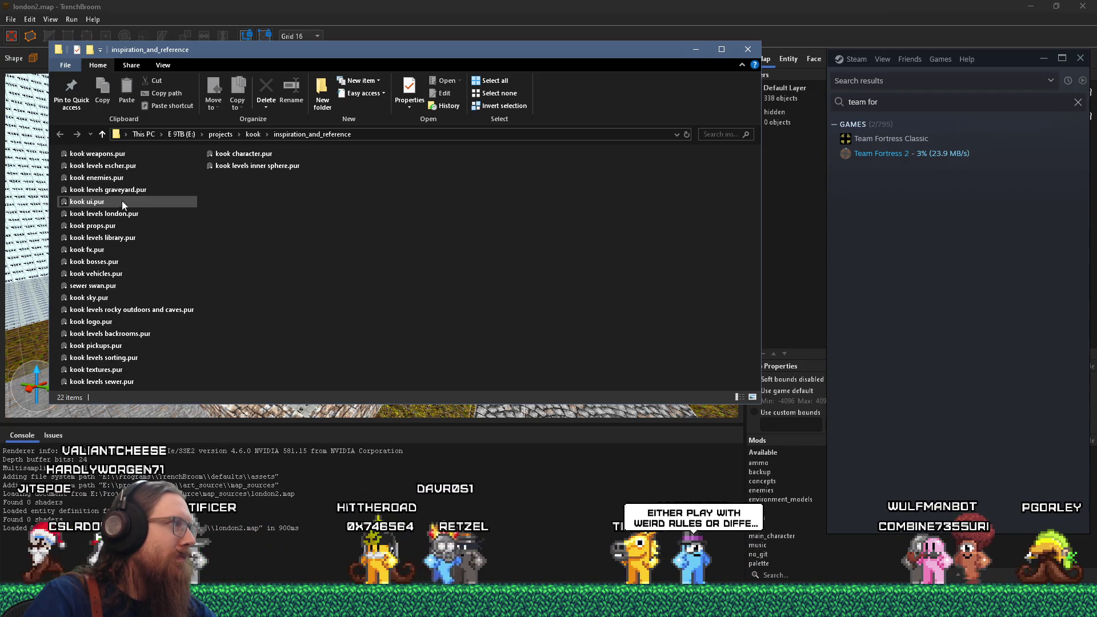
# - Select kook levels london.pur in inspiration_and_reference and open it in PureRef
pyautogui.click(119, 218)
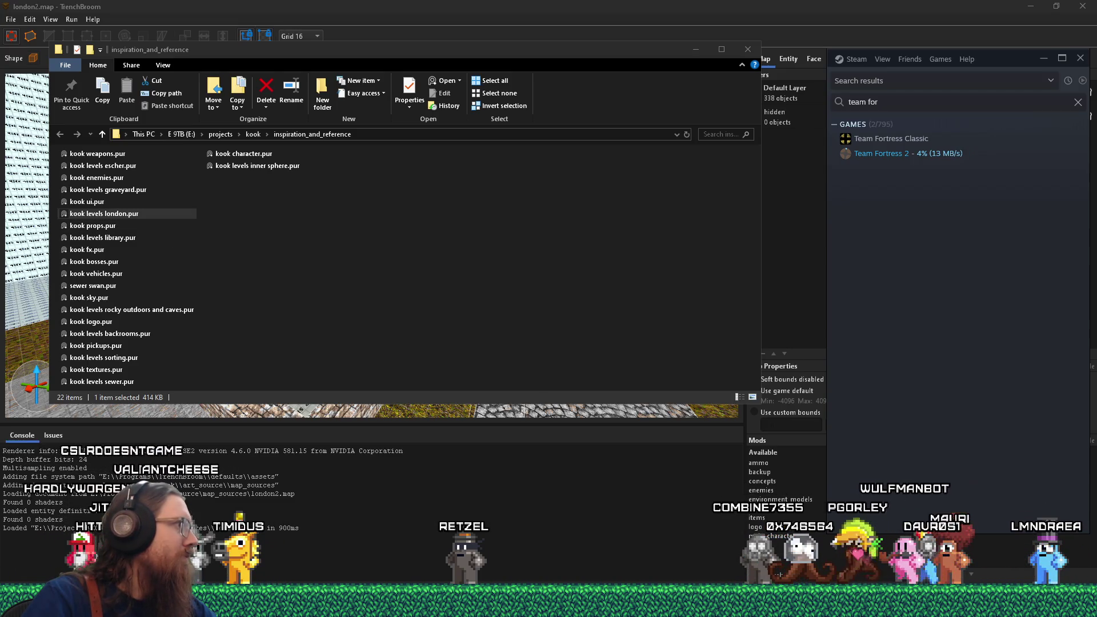
pyautogui.scroll(-2, 595, 336)
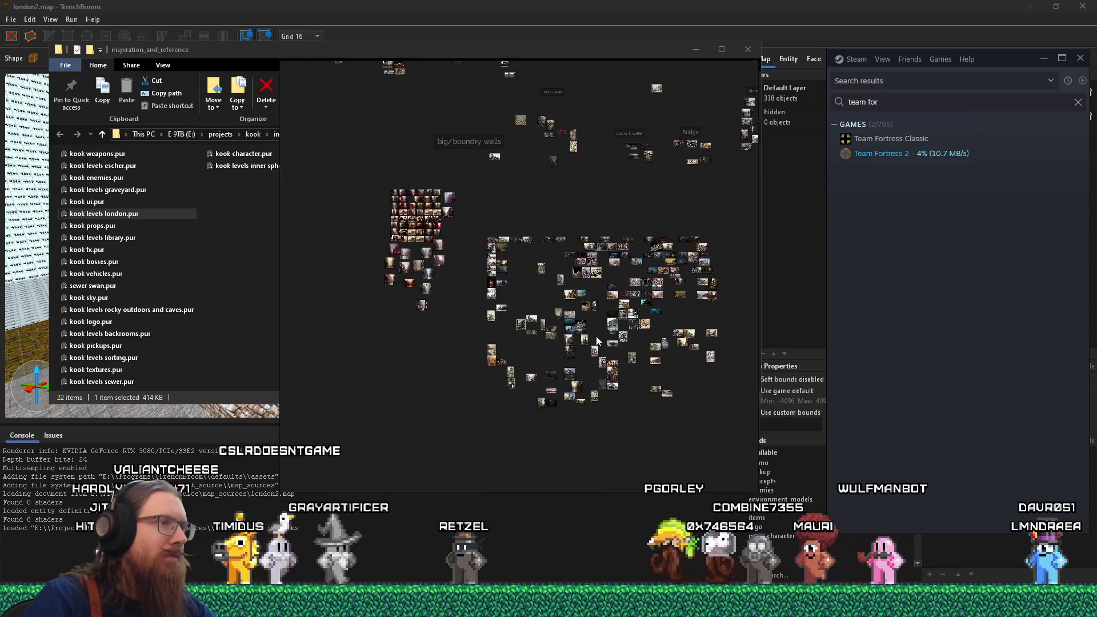
# - Zoom around the London reference board and shift the PureRef window left
pyautogui.scroll(-1, 595, 336)
pyautogui.moveTo(596, 336); pyautogui.dragTo(536, 329)
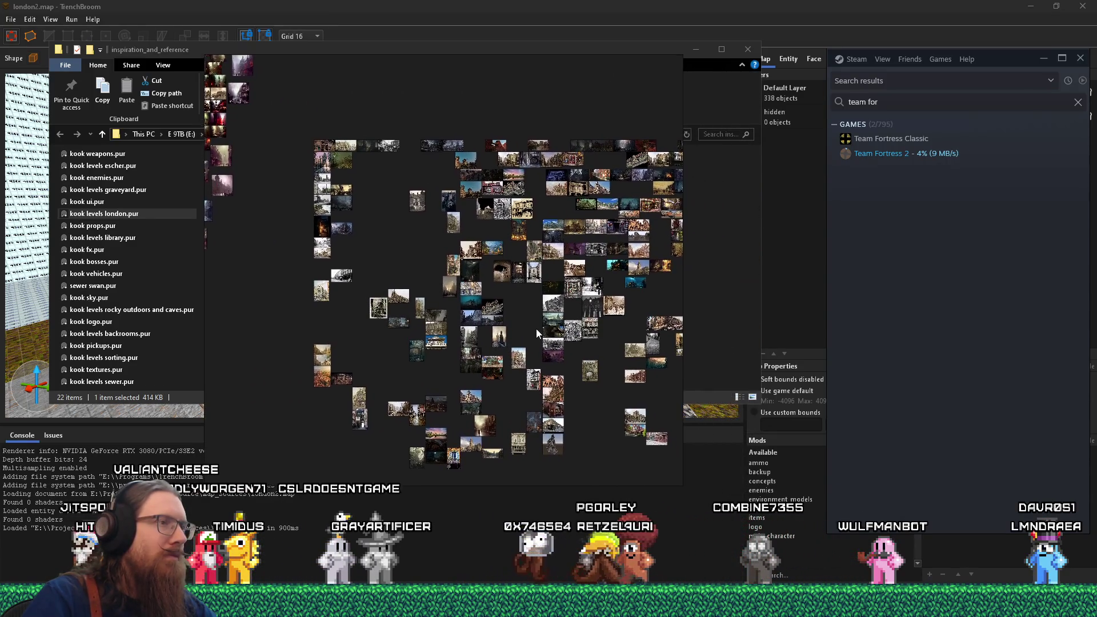
pyautogui.scroll(-1, 536, 328)
pyautogui.scroll(2, 529, 316)
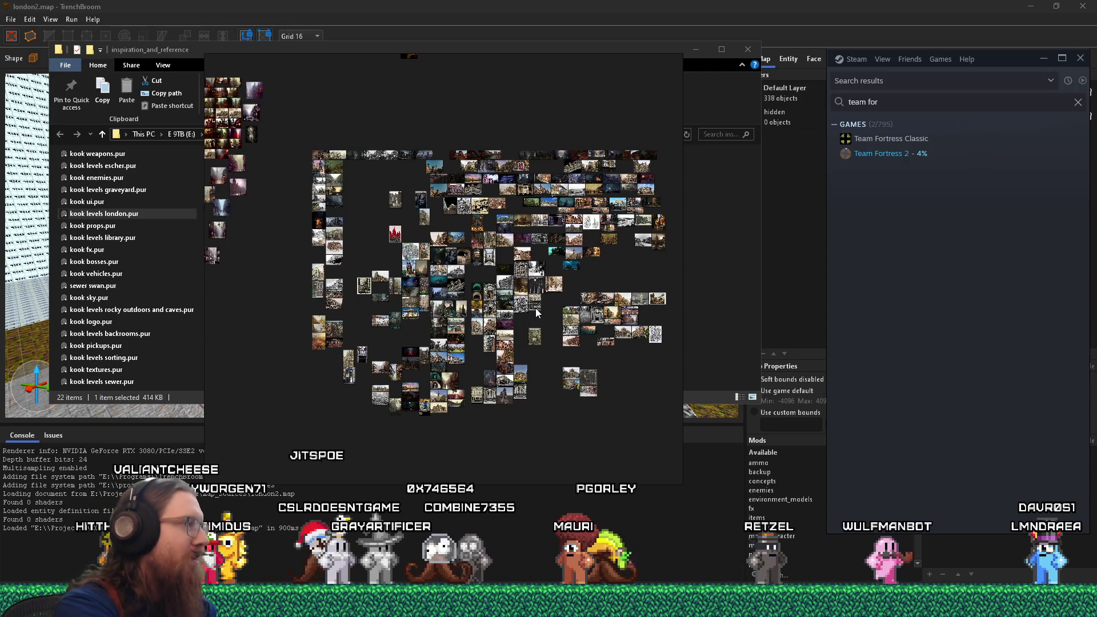
# - Close the Steam library window and dismiss PureRef's version 2.0.3 update notice
pyautogui.press('super+r')
pyautogui.write('e:')
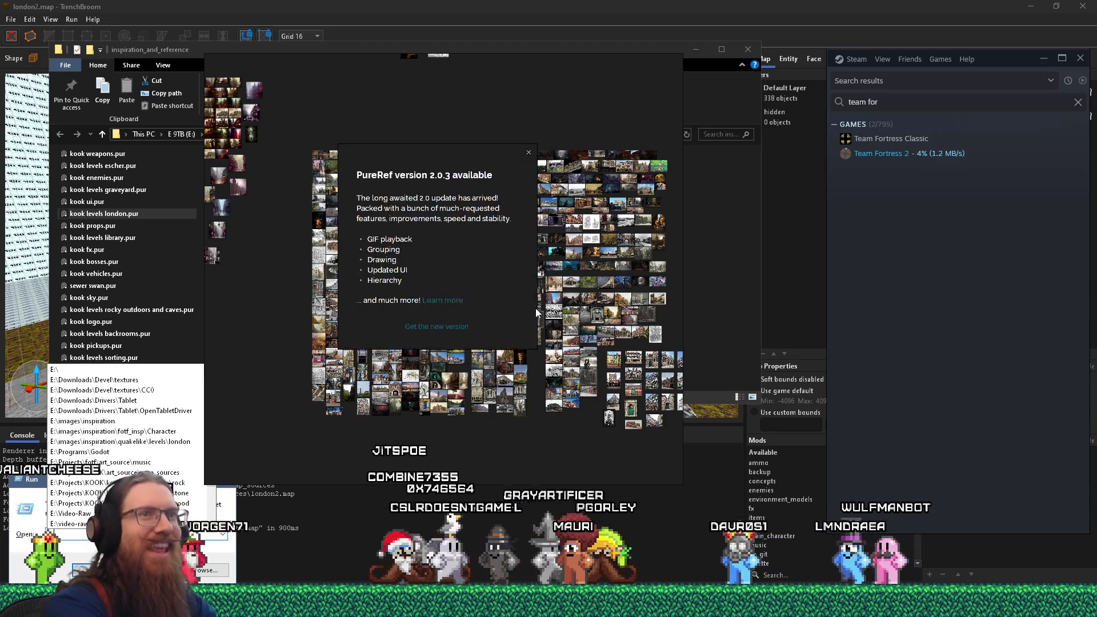
pyautogui.click(889, 155)
pyautogui.rightClick(889, 156)
pyautogui.click(1023, 117)
pyautogui.click(1080, 58)
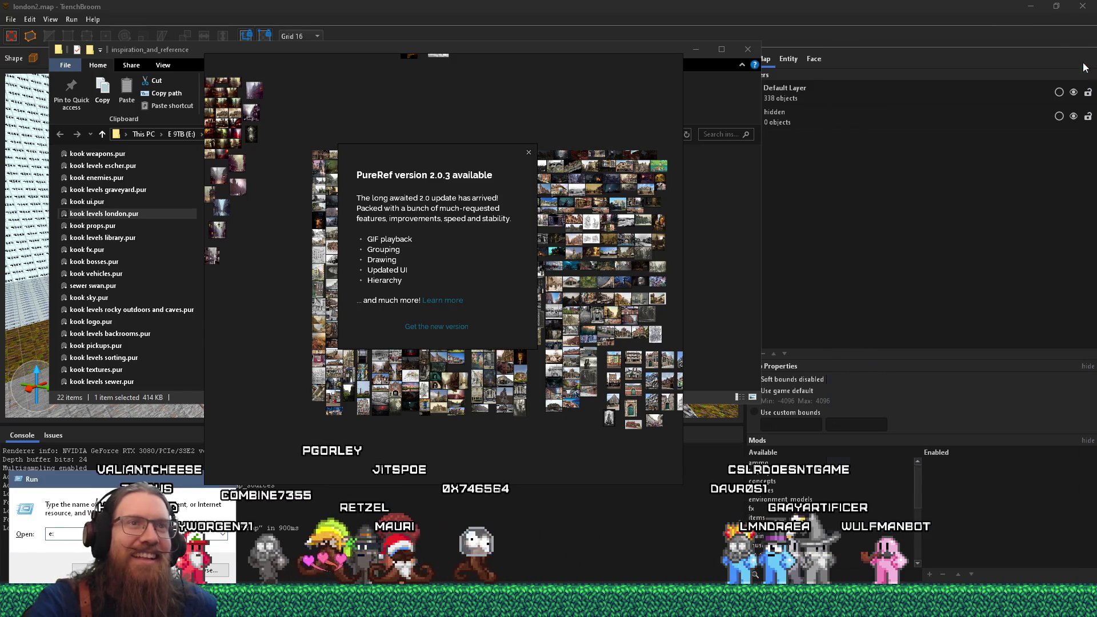
pyautogui.click(529, 153)
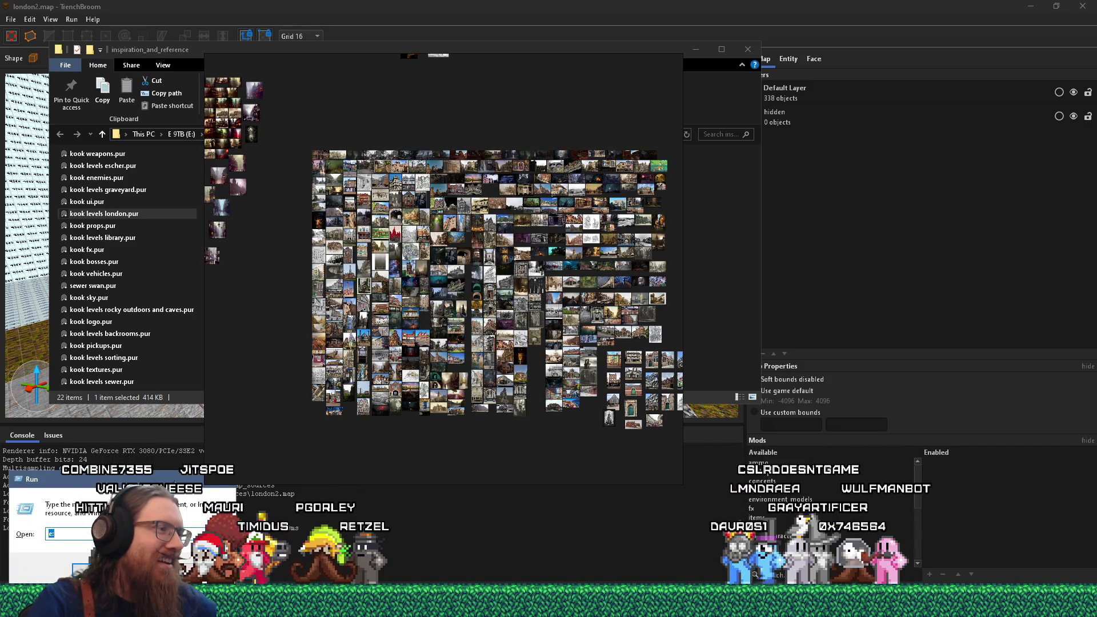
pyautogui.moveTo(236, 463); pyautogui.dragTo(304, 449)
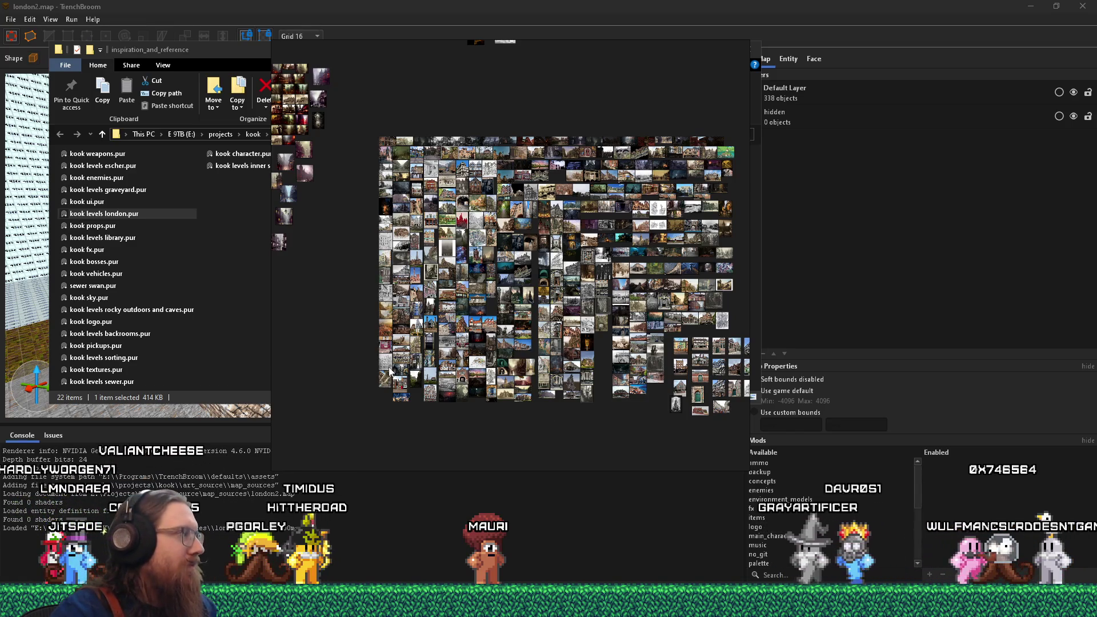
pyautogui.scroll(10, 440, 287)
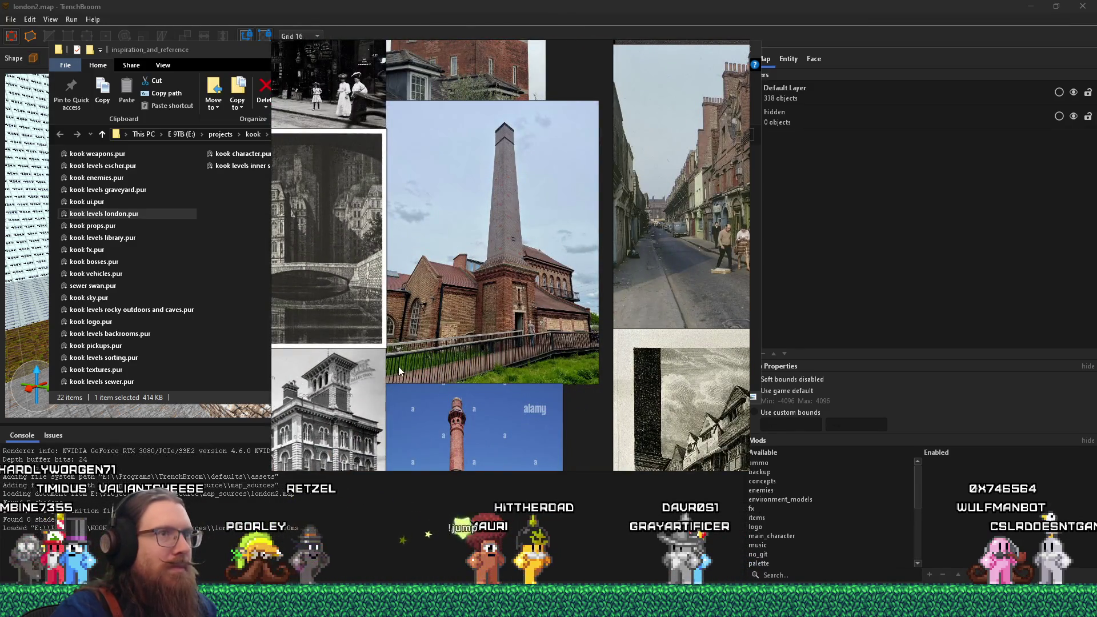
pyautogui.moveTo(488, 327)
pyautogui.mouseDown()
pyautogui.moveTo(408, 345)
pyautogui.moveTo(489, 340)
pyautogui.mouseUp()
pyautogui.scroll(3, 489, 340)
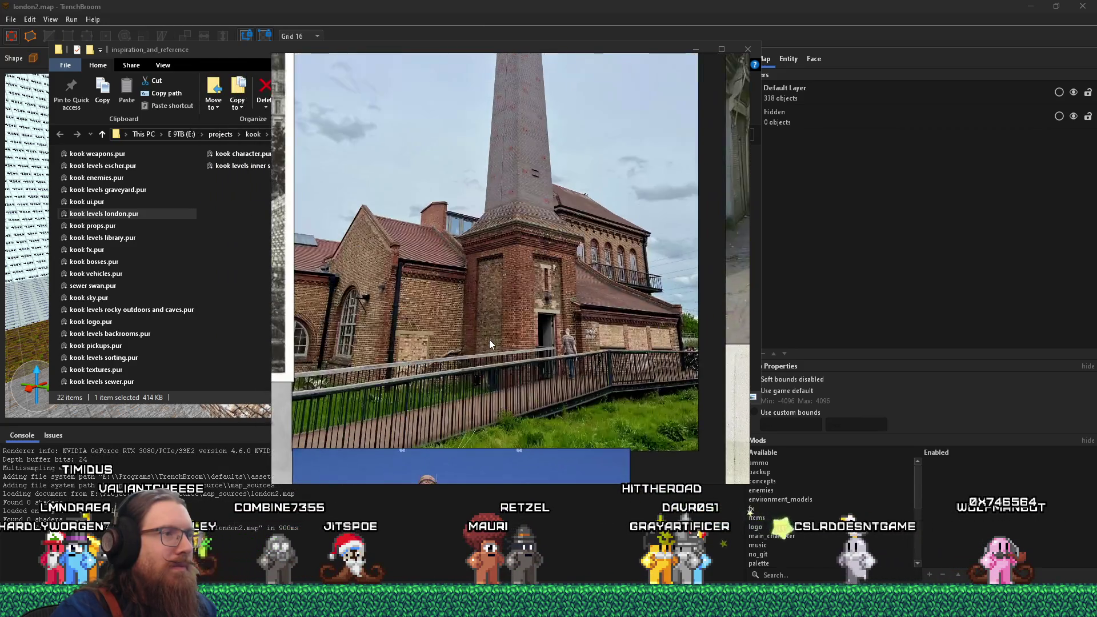
pyautogui.scroll(-5, 489, 340)
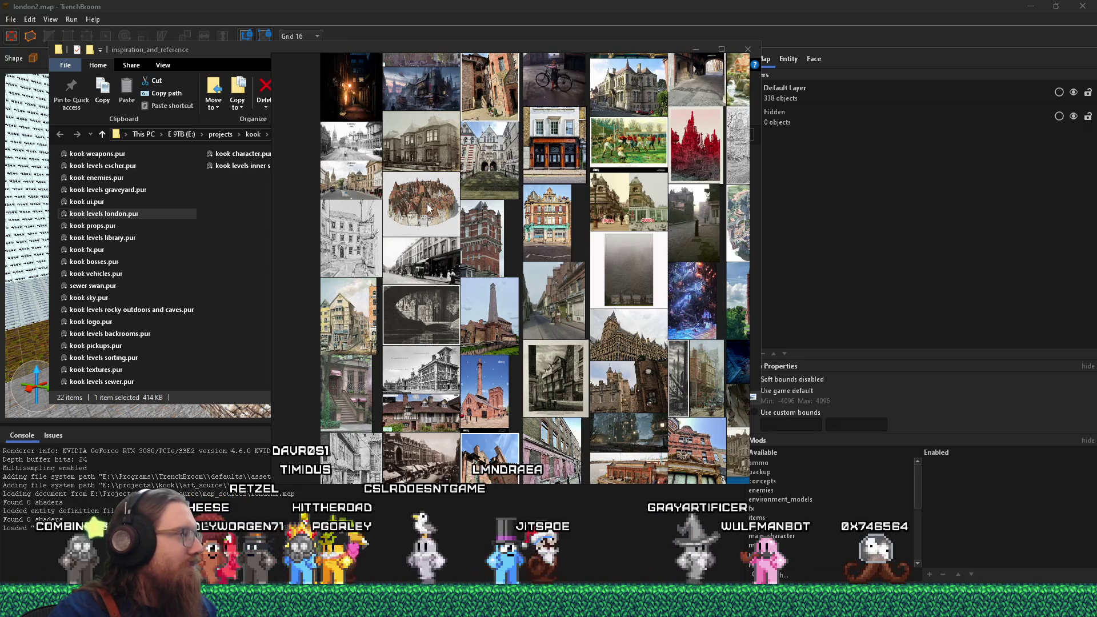
pyautogui.click(222, 217)
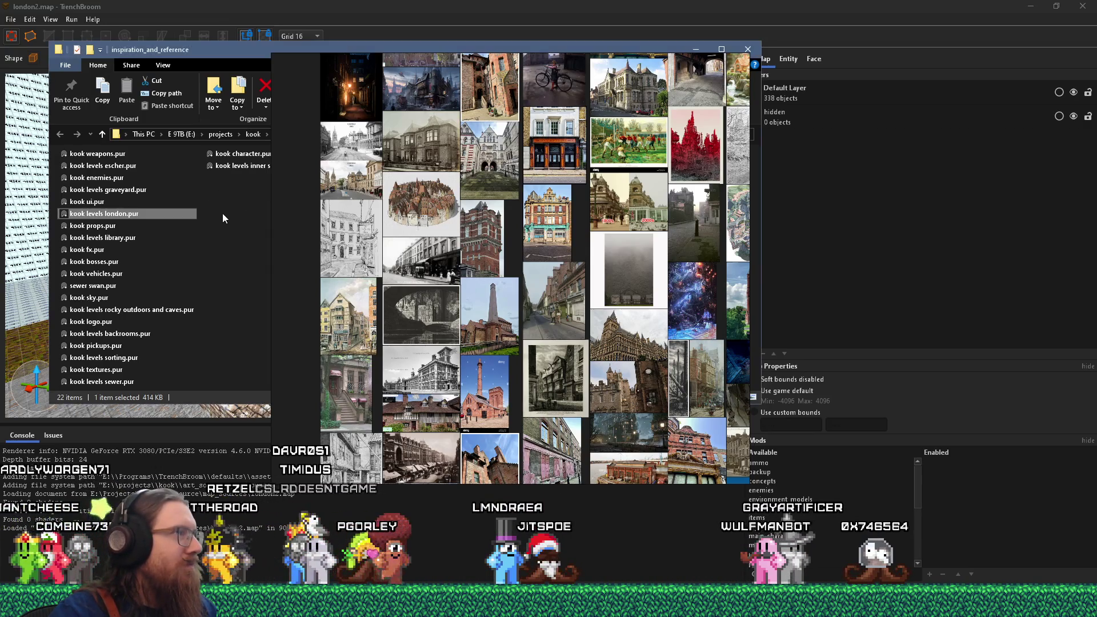
# - Open the e:\images\inspiration\quakelike\levels\london folder through the Run prompt
pyautogui.press('super+r')
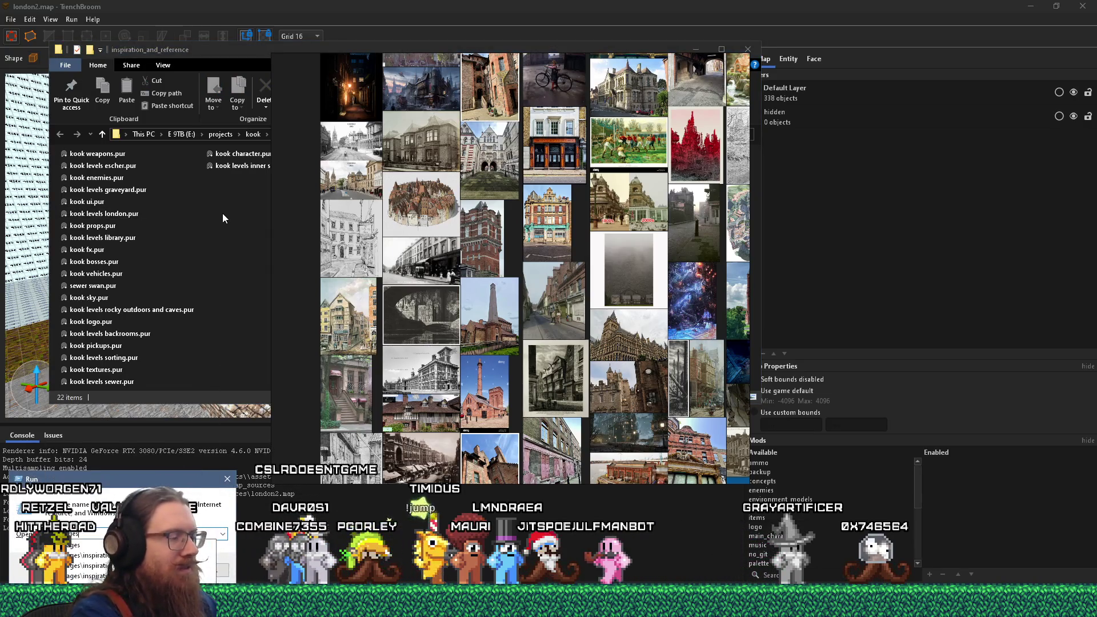
pyautogui.hotkey('ctrl', 'BackSpace')
pyautogui.write('insp')
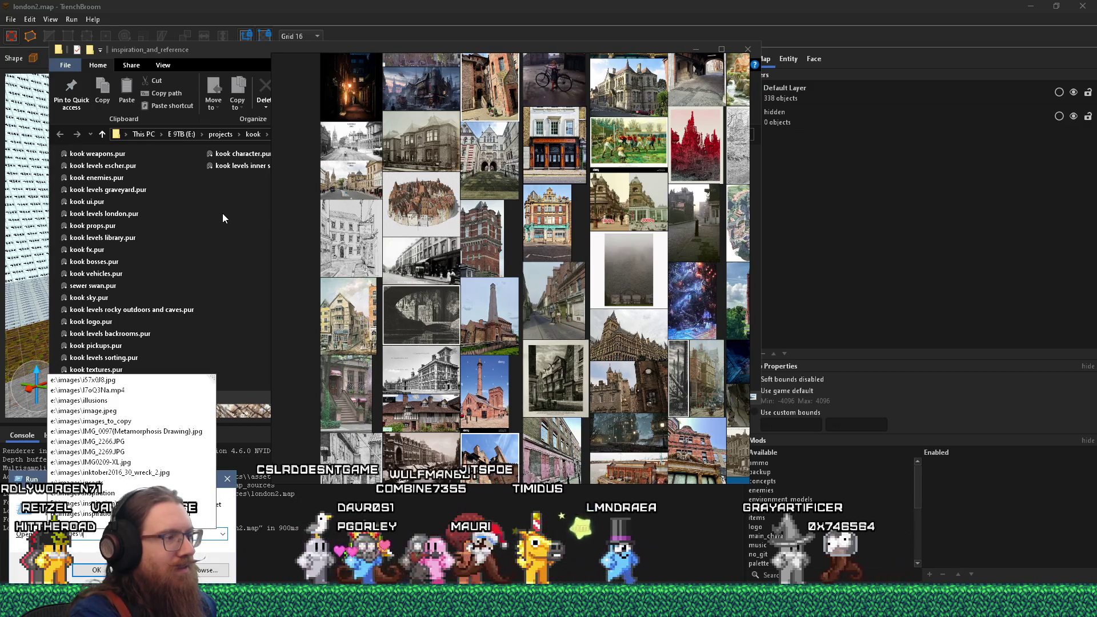
pyautogui.write('irat')
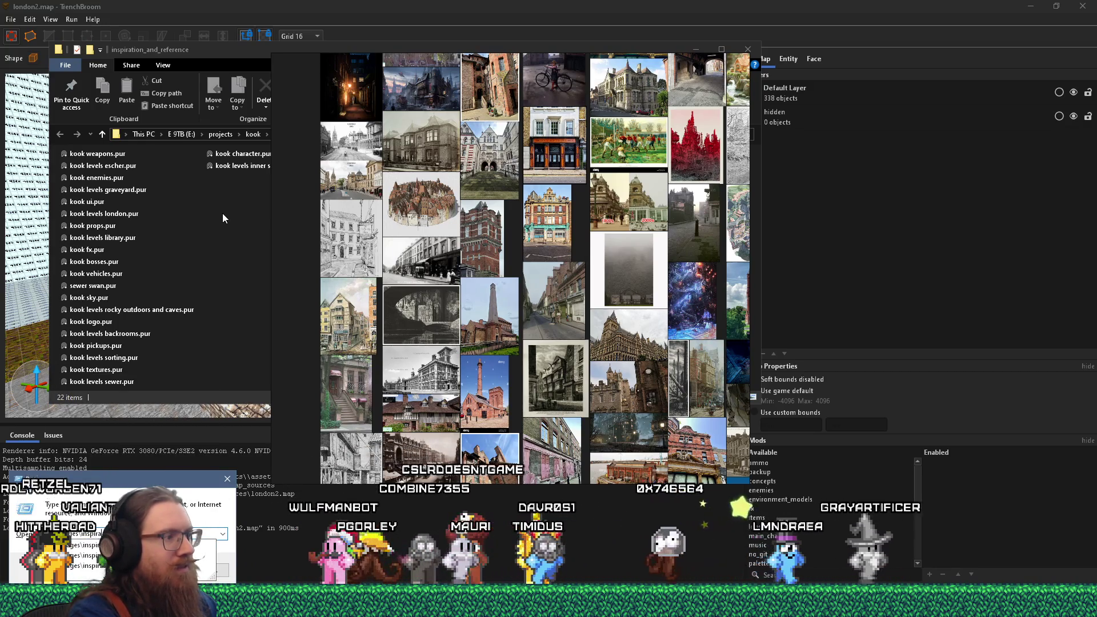
pyautogui.write('ion')
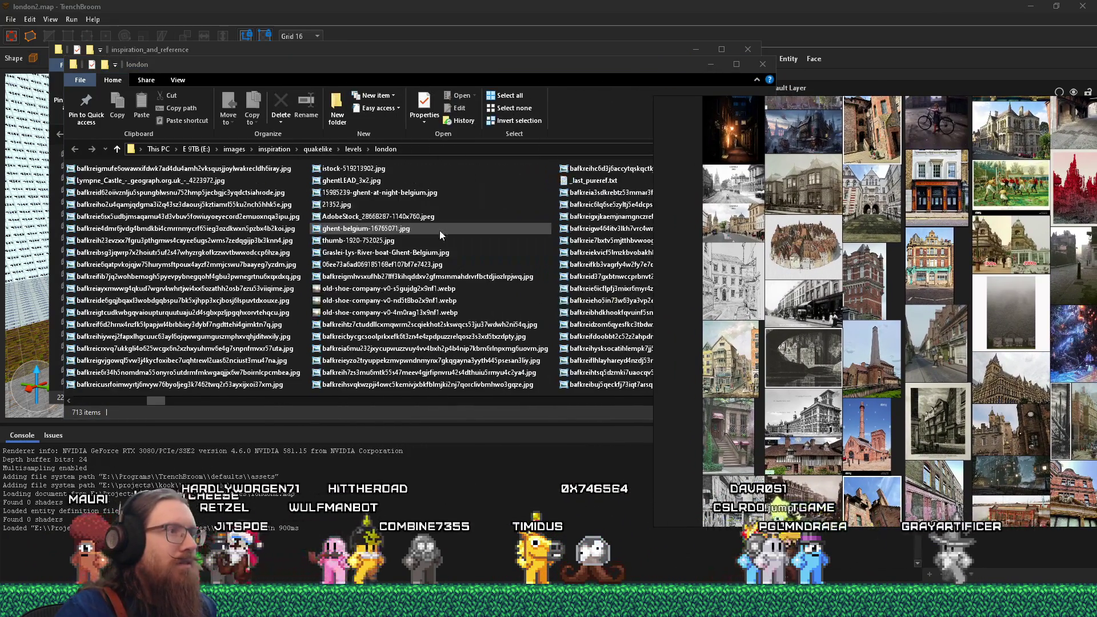
pyautogui.hscroll(6, 440, 231)
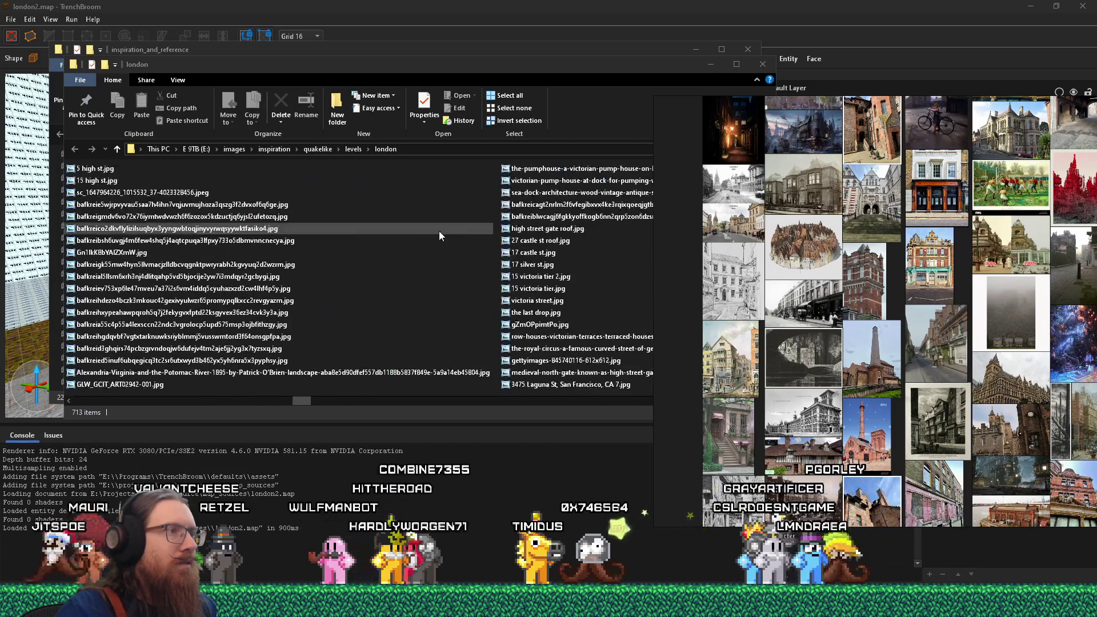
pyautogui.hscroll(3, 439, 234)
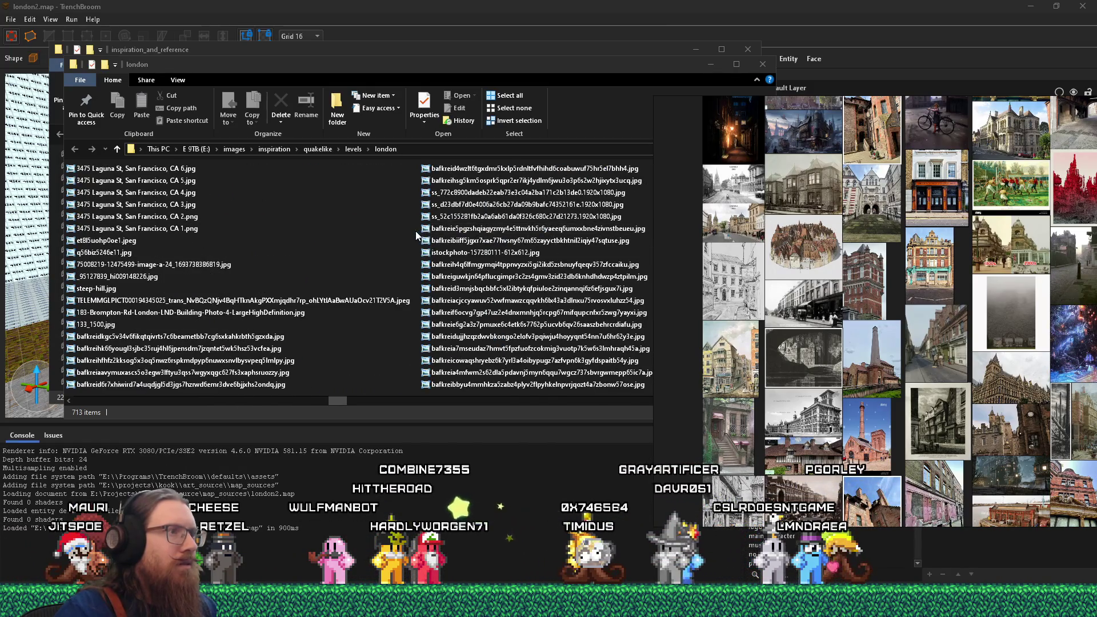
# - Sort the london folder's file list and select 115 image files
pyautogui.rightClick(417, 233)
pyautogui.moveTo(433, 251)
pyautogui.click(379, 218)
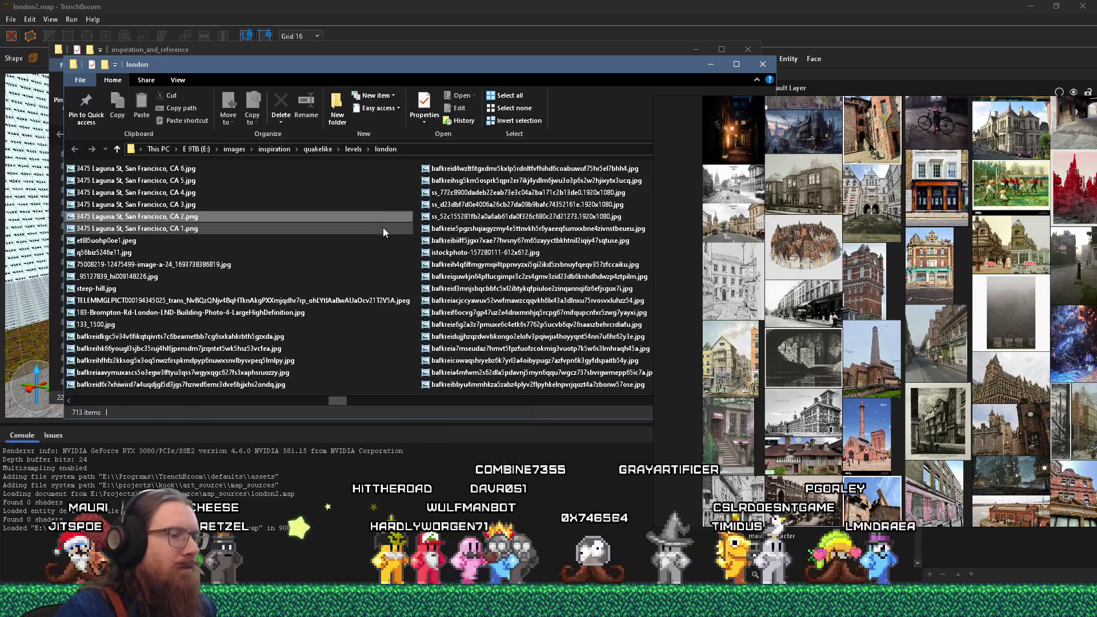
pyautogui.click(383, 228)
pyautogui.press('Home')
pyautogui.write('_')
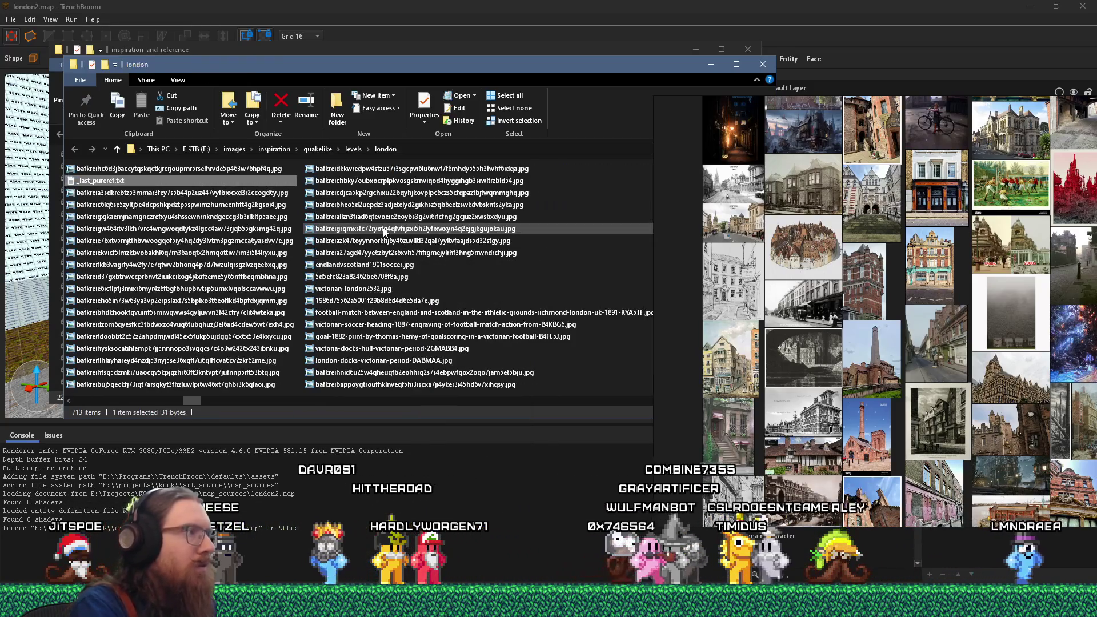
pyautogui.scroll(3, 281, 200)
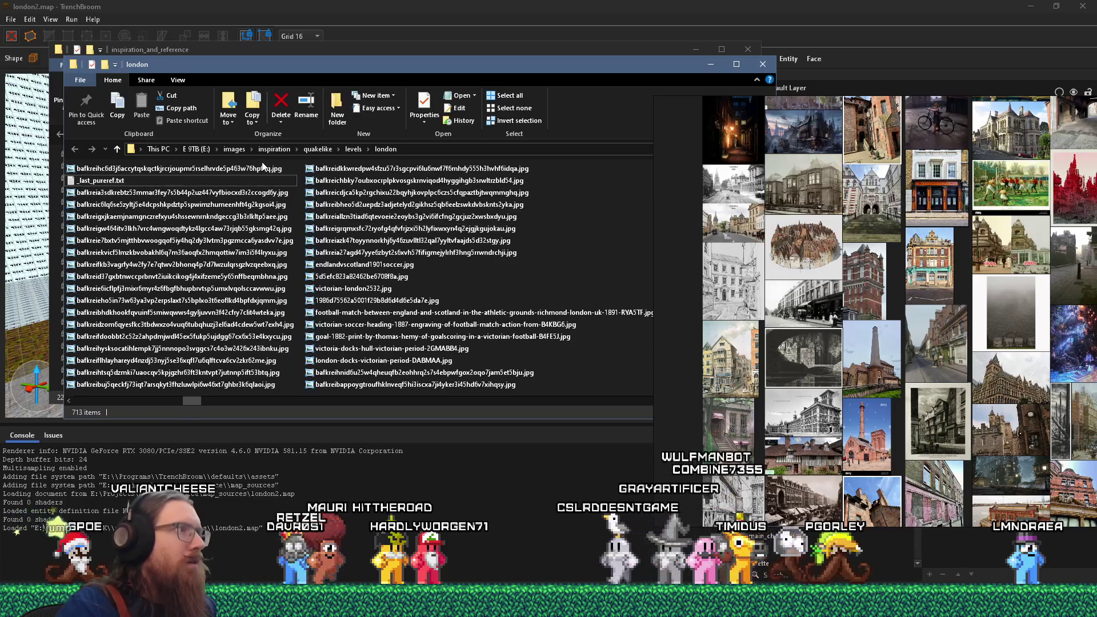
pyautogui.click(271, 193)
pyautogui.scroll(3, 271, 202)
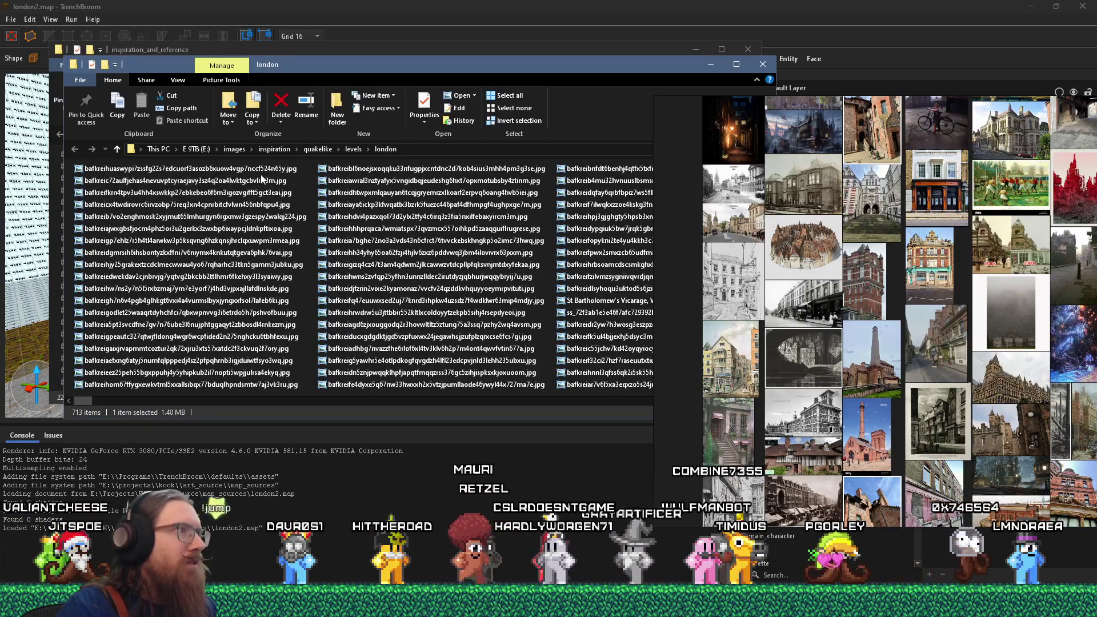
pyautogui.keyDown('shift'); pyautogui.click(262, 179); pyautogui.keyUp('shift')
# - Drop the 115 selected images onto the London board and open _last_pureref.txt
pyautogui.moveTo(262, 179)
pyautogui.mouseDown()
pyautogui.moveTo(800, 326)
pyautogui.moveTo(730, 362)
pyautogui.moveTo(808, 367)
pyautogui.moveTo(814, 390)
pyautogui.mouseUp()
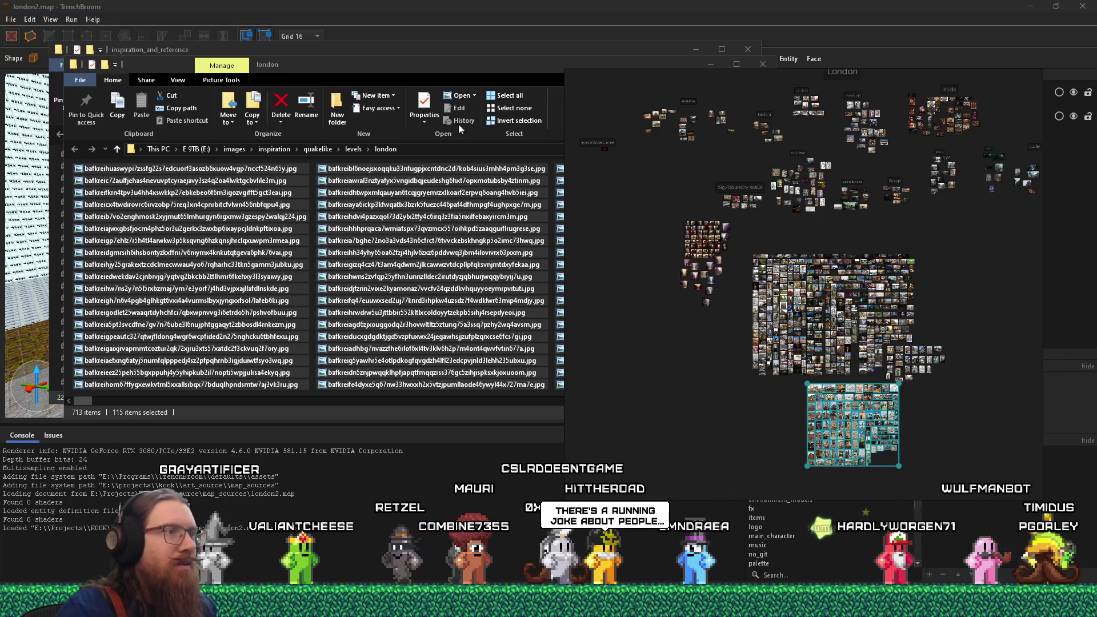
pyautogui.moveTo(87, 401); pyautogui.dragTo(217, 416)
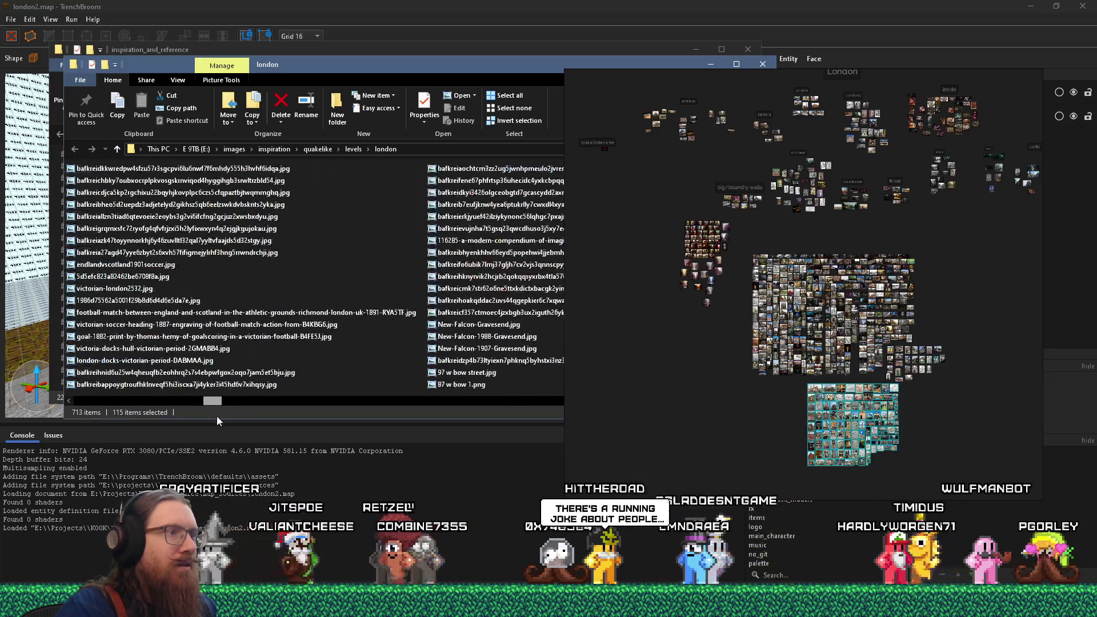
pyautogui.press('Home')
pyautogui.press('Down')
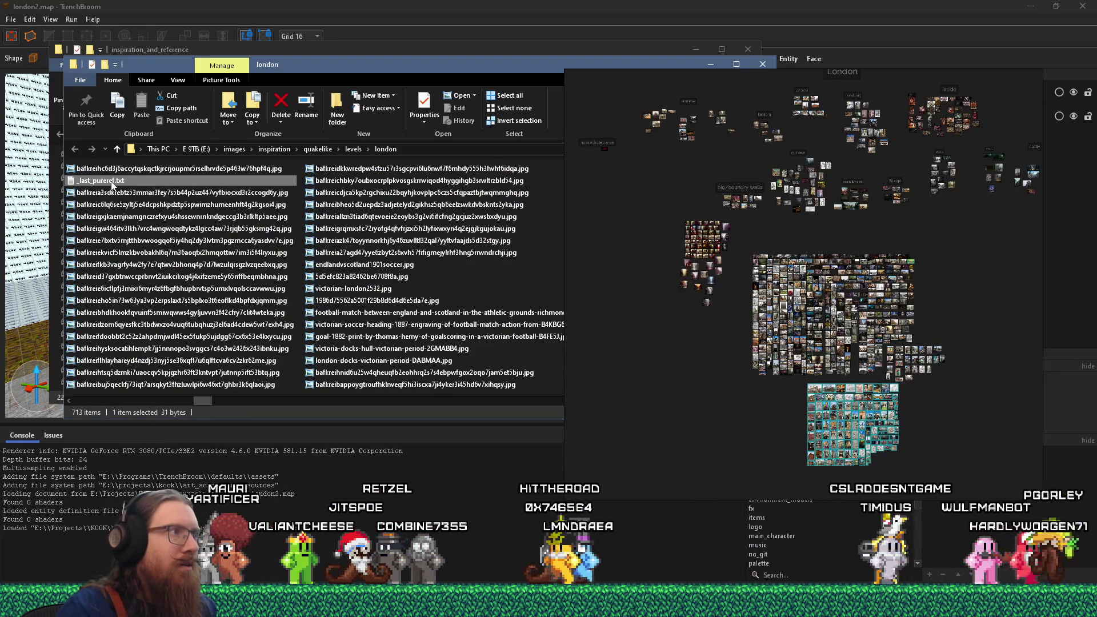
pyautogui.press('Return')
# - Add a '.' to _last_pureref.txt, save it, and select both large image groups
pyautogui.write('.....................e......')
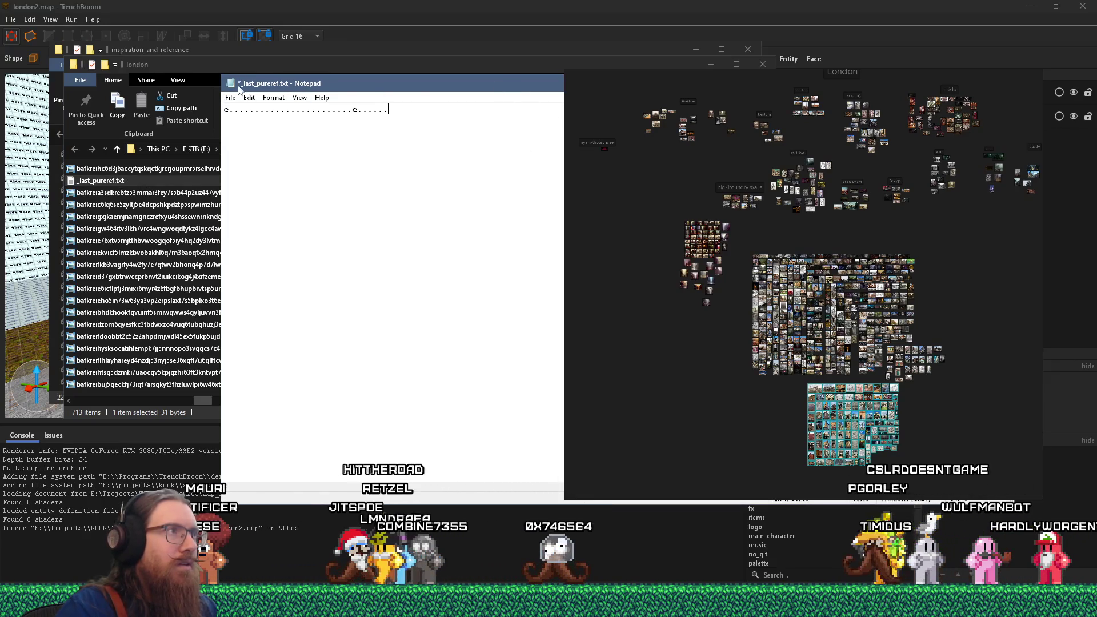
pyautogui.hotkey('alt', 'F4')
pyautogui.click(497, 314)
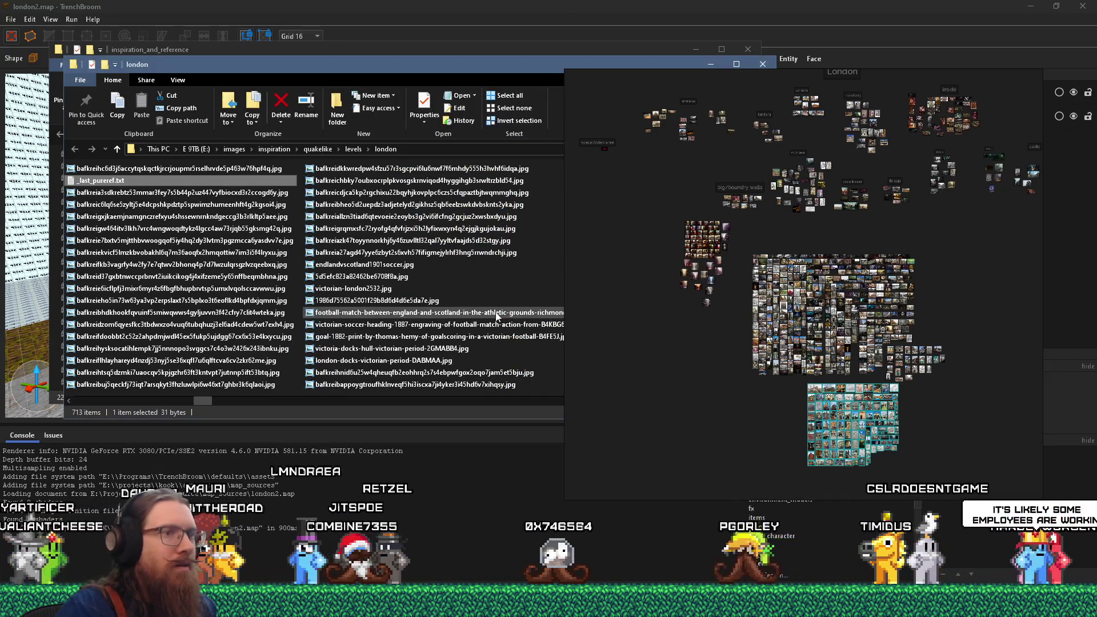
pyautogui.click(840, 447)
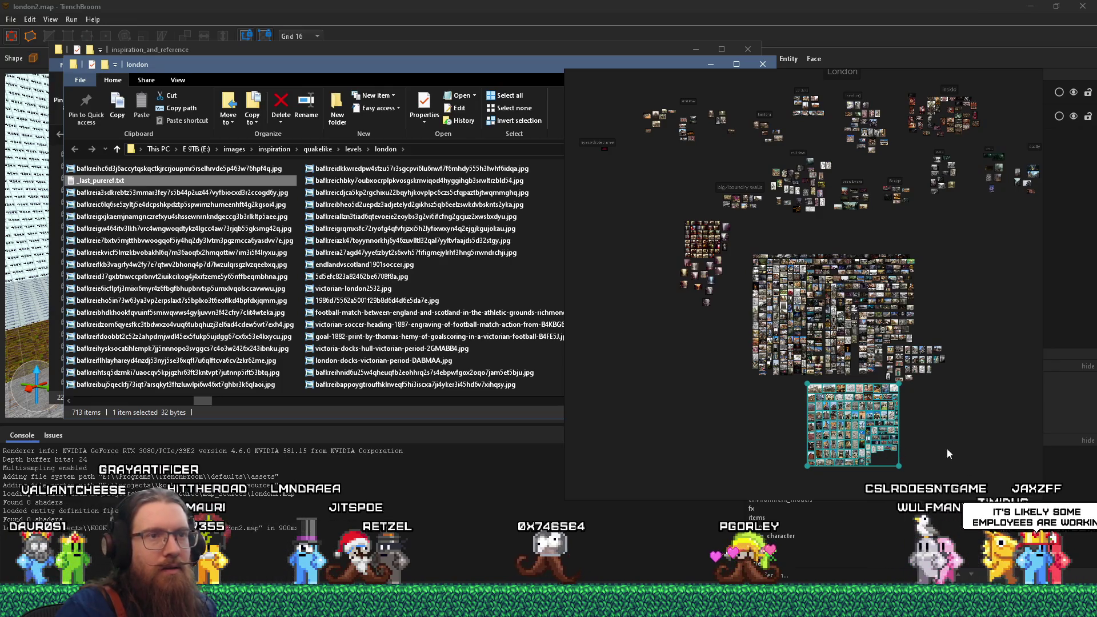
pyautogui.moveTo(965, 479)
pyautogui.mouseDown()
pyautogui.moveTo(749, 252)
pyautogui.moveTo(766, 273)
pyautogui.mouseUp()
# - Normalize the selected images to a uniform size and pack them into a block
pyautogui.rightClick(766, 274)
pyautogui.moveTo(823, 438)
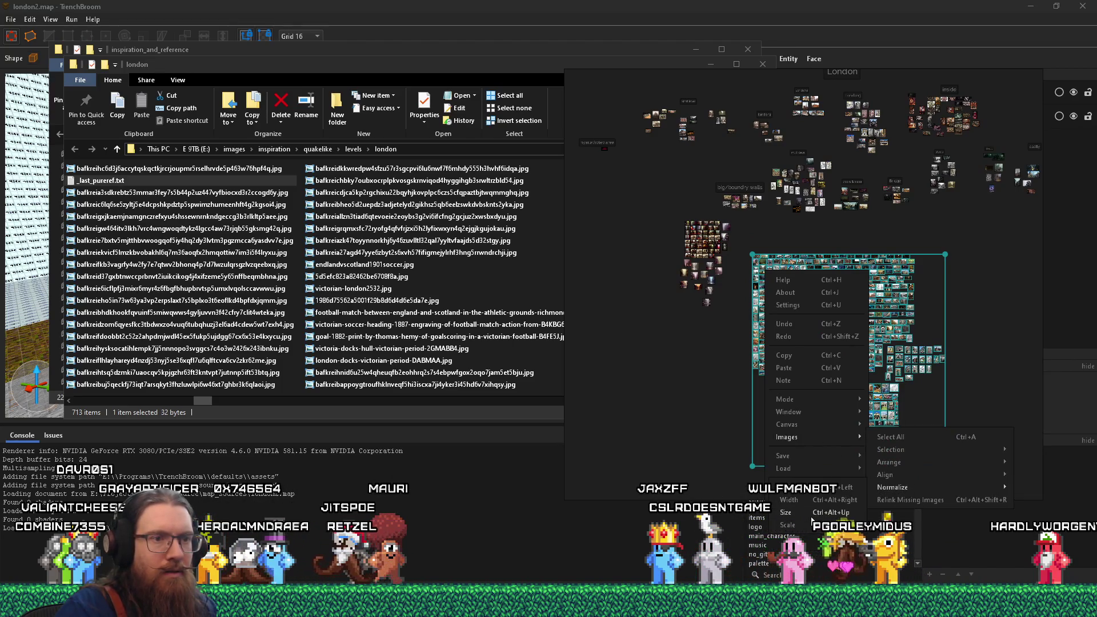
pyautogui.click(812, 519)
pyautogui.hotkey('ctrl', 'p')
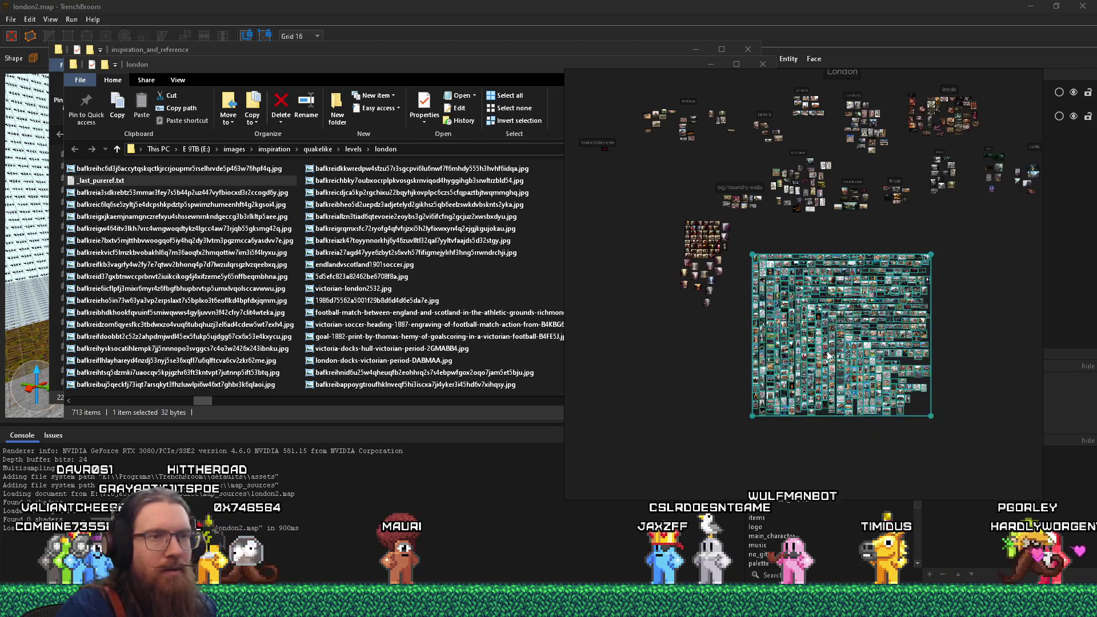
# - Widen the PureRef window and re-pack the images into a wider rectangular block
pyautogui.scroll(5, 829, 354)
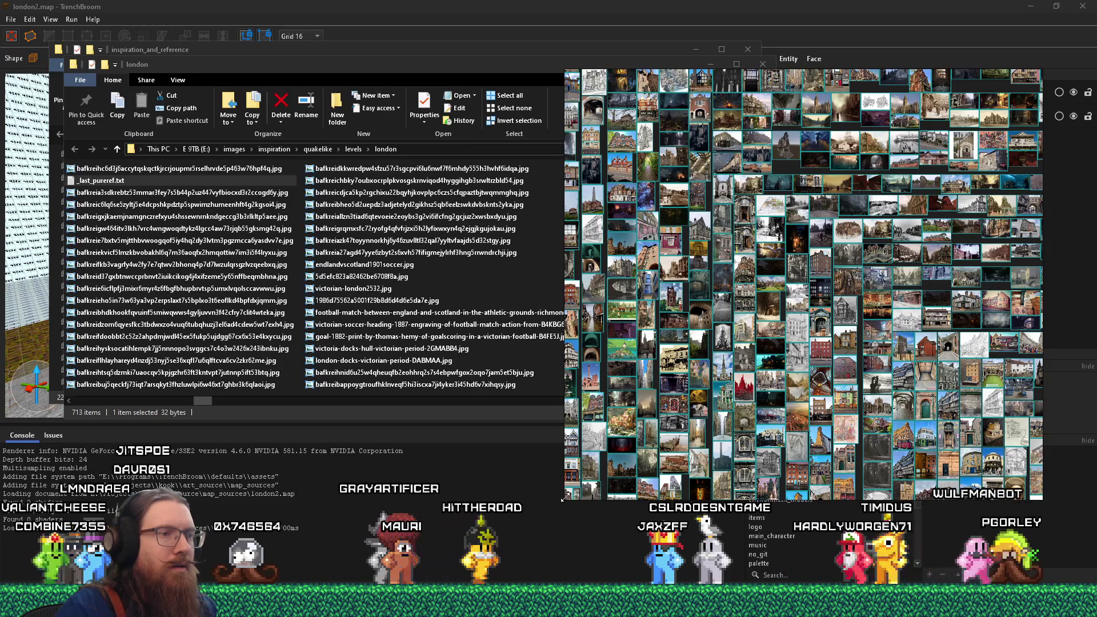
pyautogui.moveTo(565, 497)
pyautogui.mouseDown()
pyautogui.moveTo(246, 499)
pyautogui.moveTo(277, 494)
pyautogui.mouseUp()
pyautogui.scroll(-5, 431, 423)
pyautogui.hotkey('ctrl', 'p')
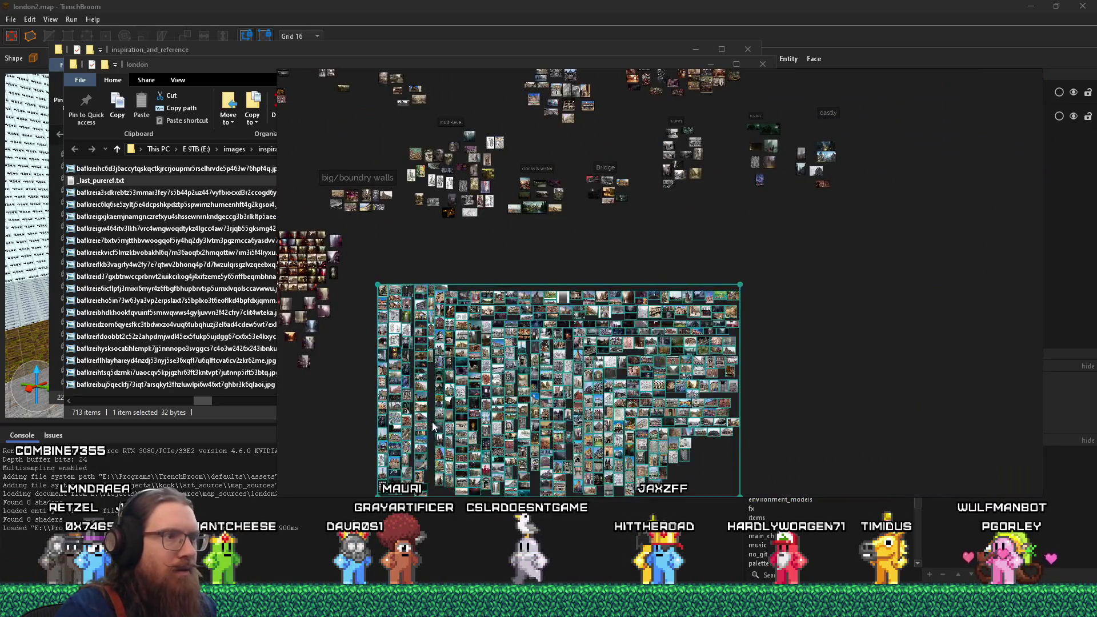
pyautogui.moveTo(447, 423); pyautogui.dragTo(480, 392)
pyautogui.scroll(2, 480, 392)
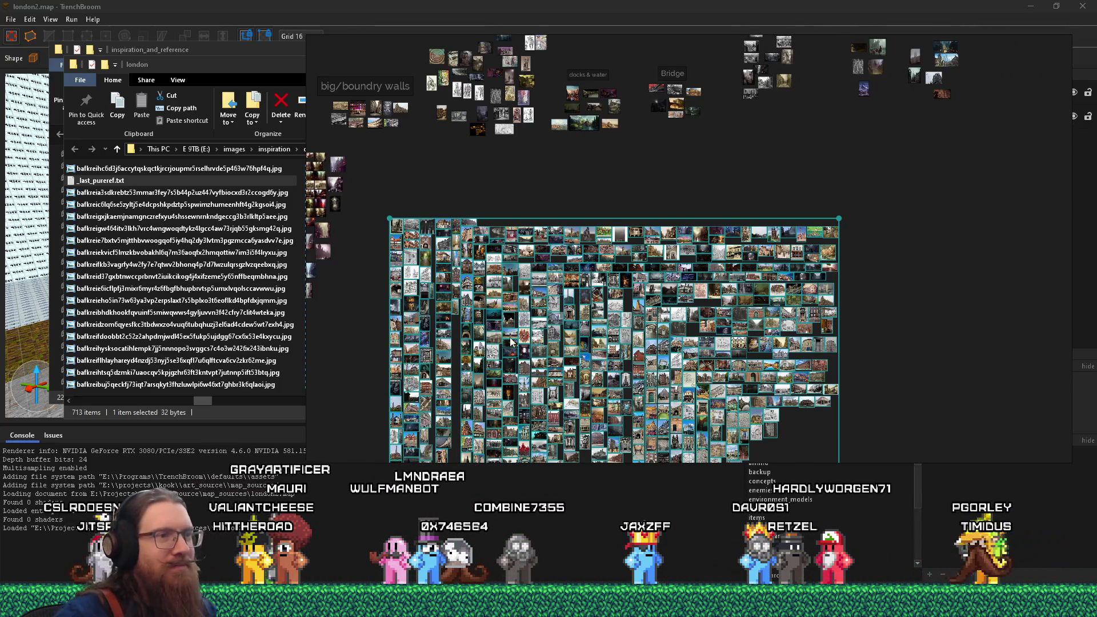
pyautogui.scroll(10, 511, 341)
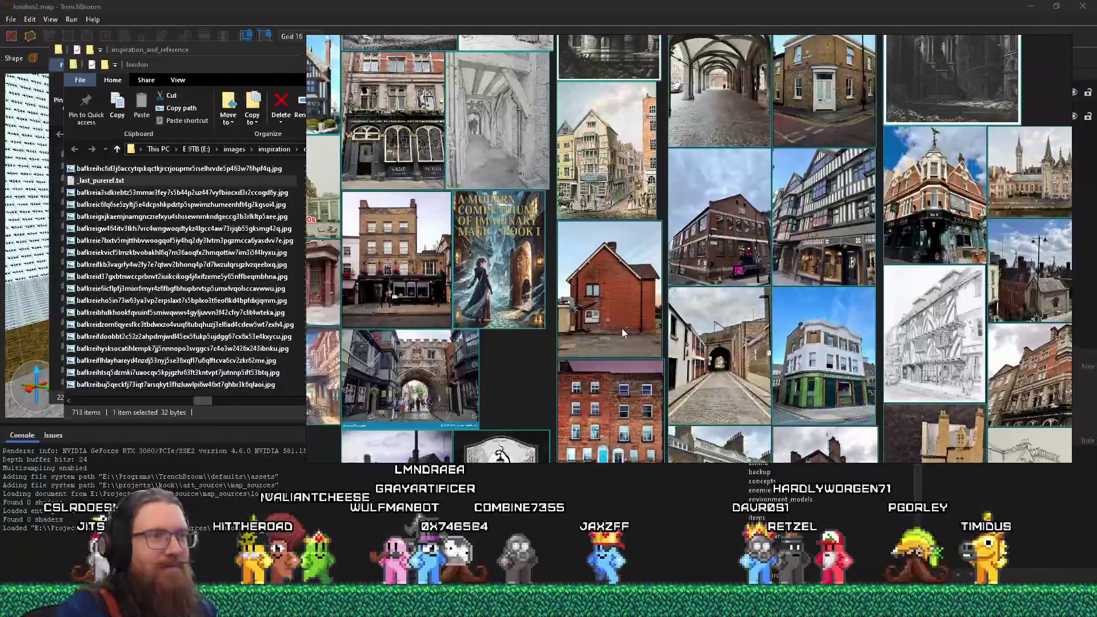
pyautogui.moveTo(623, 334); pyautogui.dragTo(623, 300)
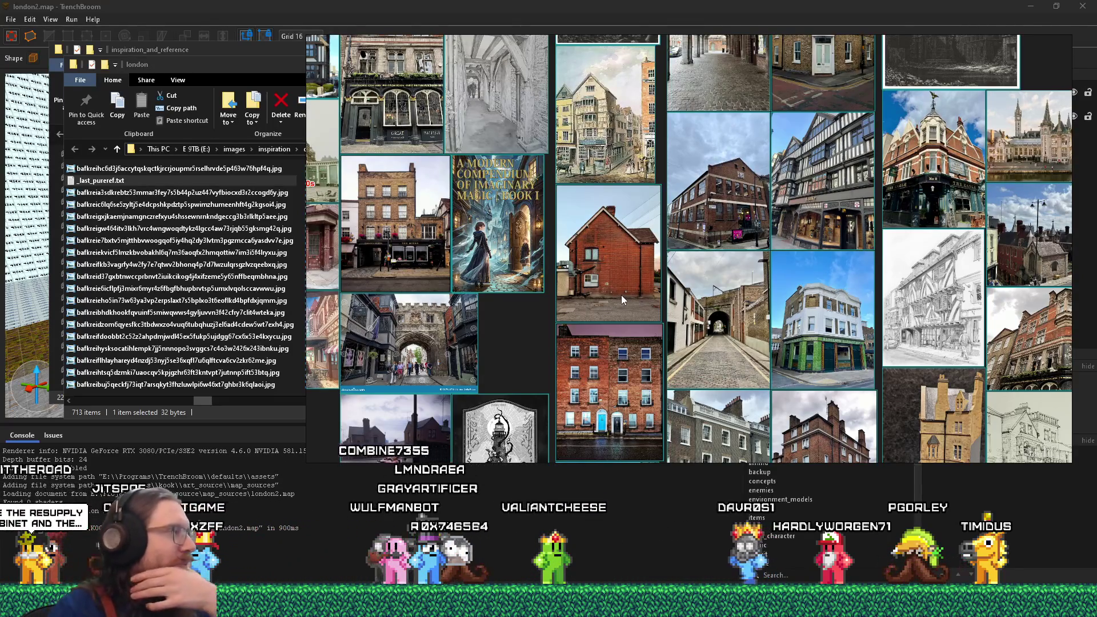
pyautogui.scroll(-3, 622, 295)
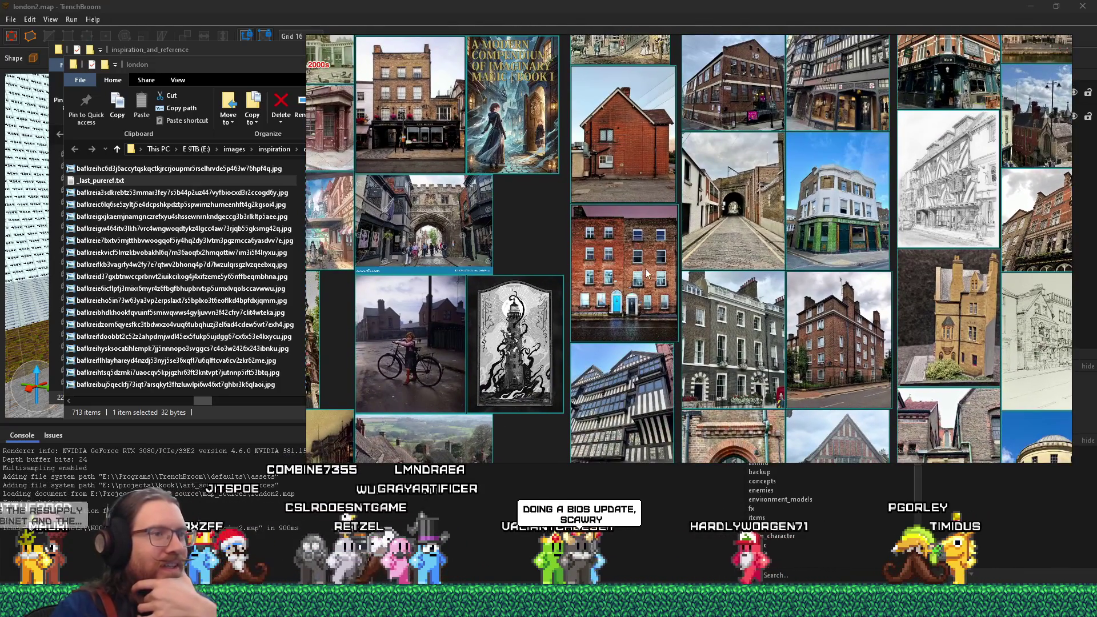
pyautogui.scroll(-2, 646, 275)
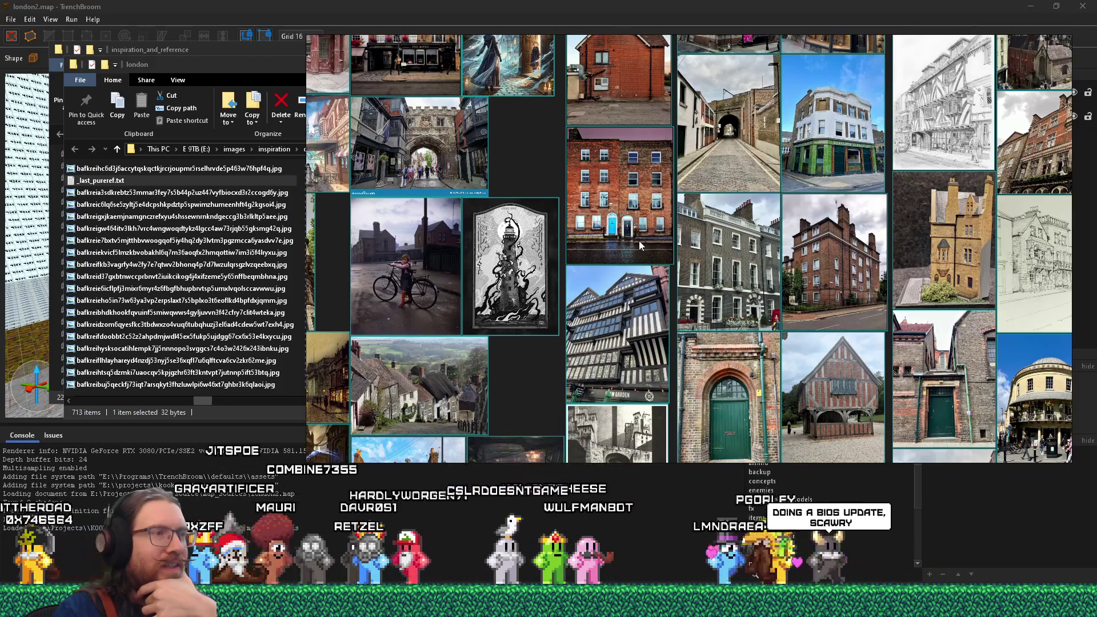
pyautogui.hscroll(-3, 639, 241)
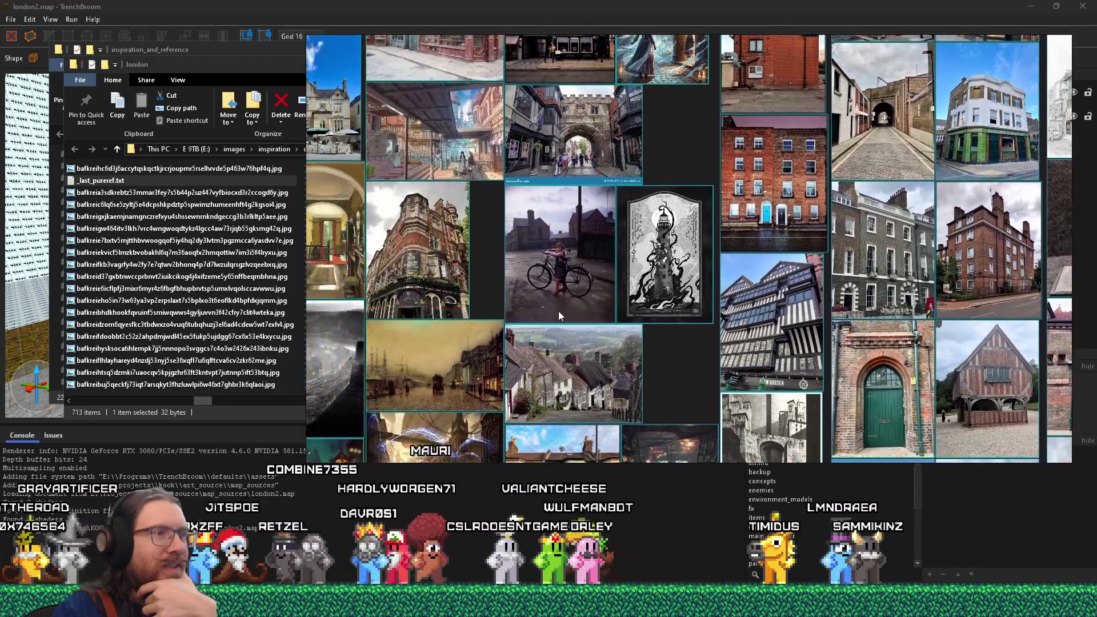
pyautogui.moveTo(558, 310)
pyautogui.mouseDown()
pyautogui.moveTo(692, 323)
pyautogui.moveTo(864, 303)
pyautogui.mouseUp()
pyautogui.scroll(5, 864, 298)
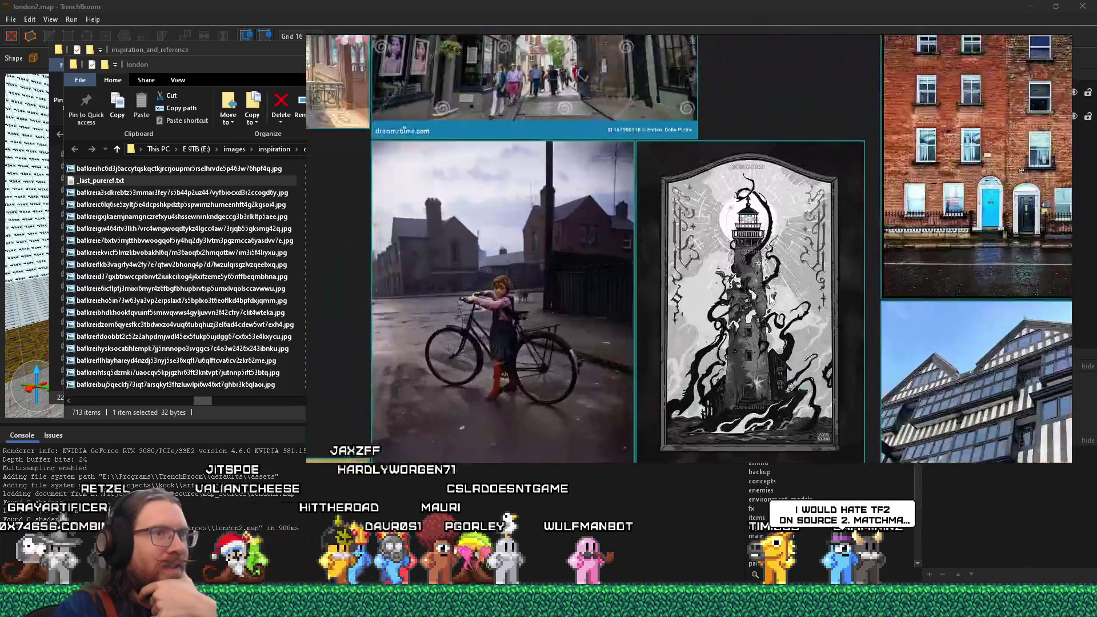
pyautogui.scroll(4, 619, 279)
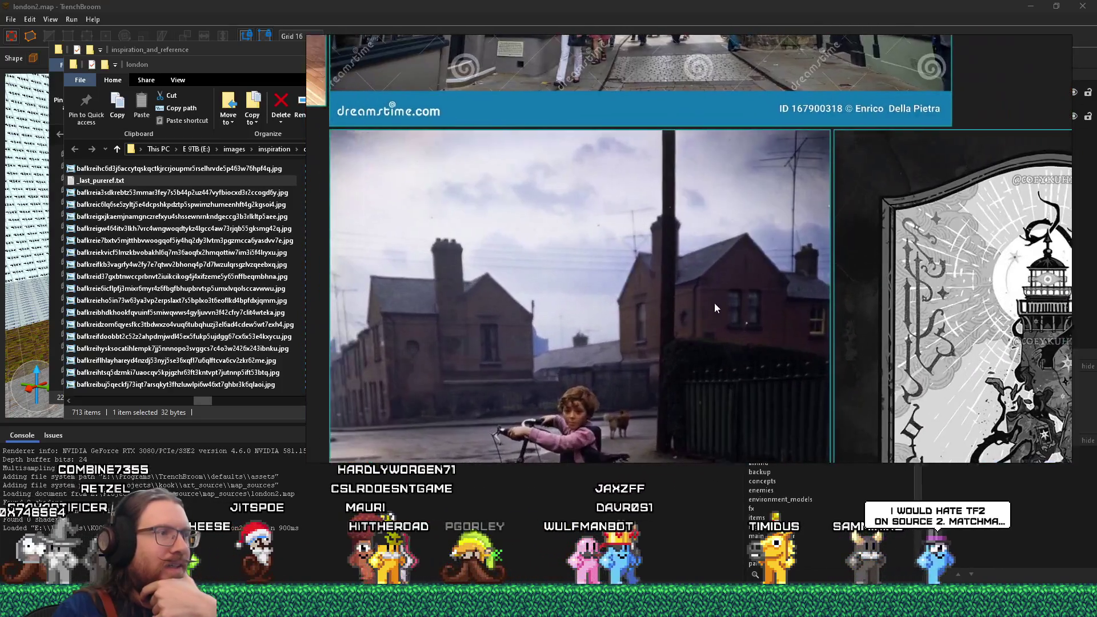
pyautogui.moveTo(715, 303); pyautogui.dragTo(788, 322)
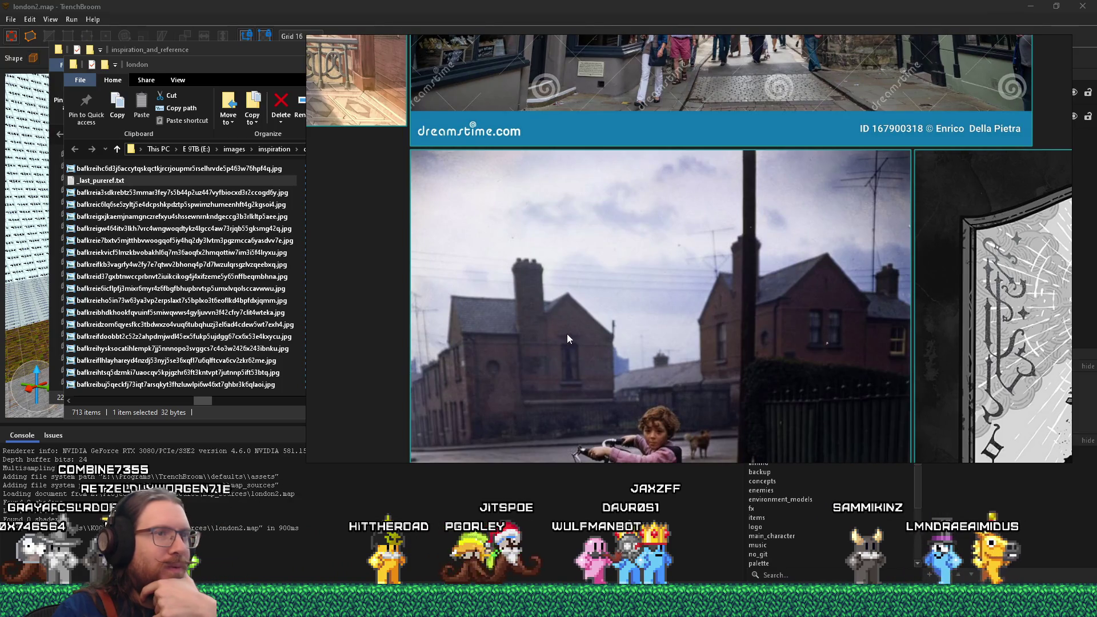
pyautogui.scroll(-7, 689, 331)
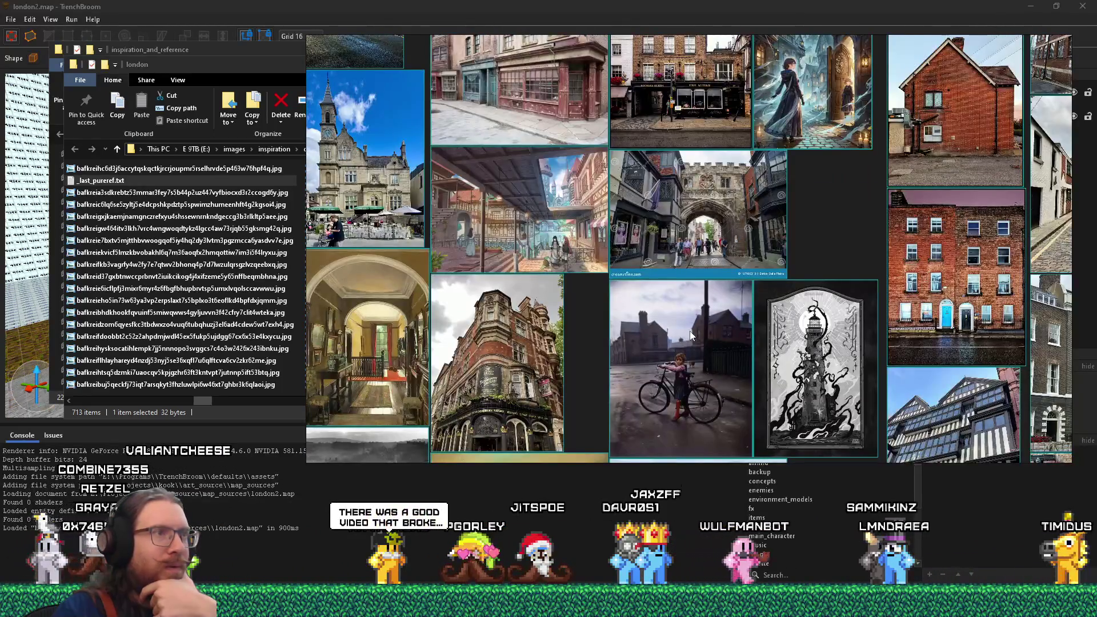
pyautogui.scroll(-5, 690, 331)
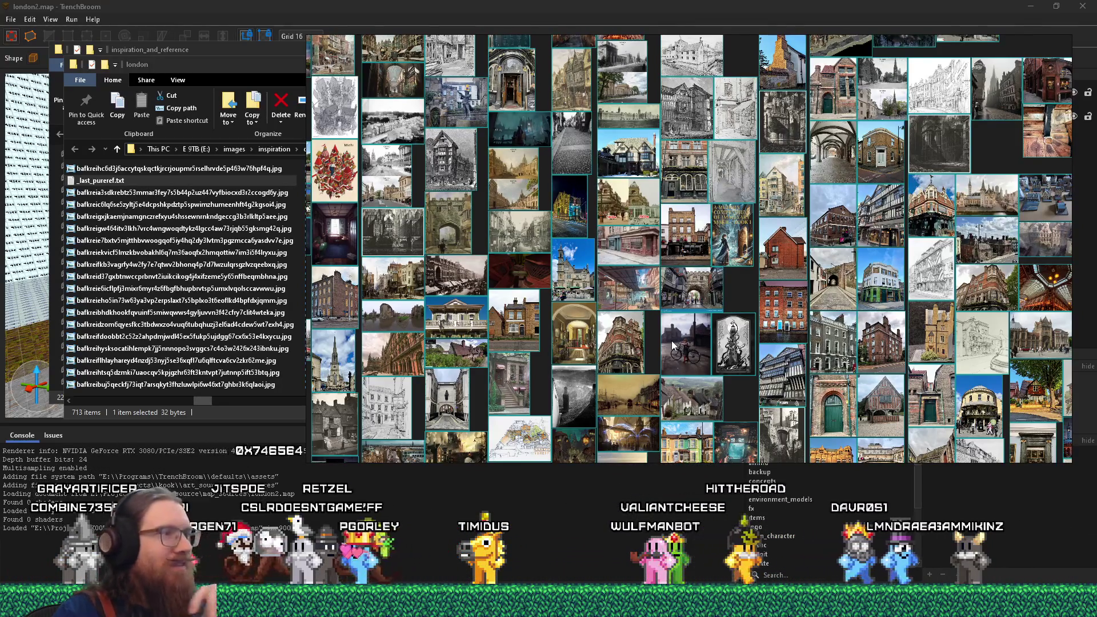
# - Zoom in to the black-and-white castle sketch, nudge it right, then zoom back out
pyautogui.scroll(5, 400, 311)
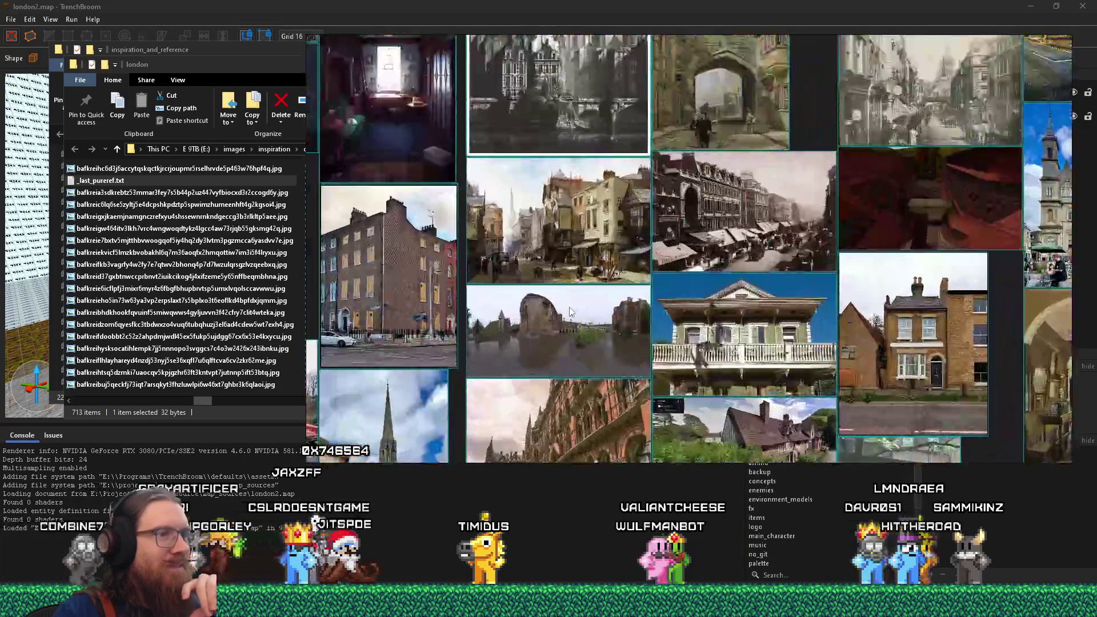
pyautogui.scroll(-3, 728, 296)
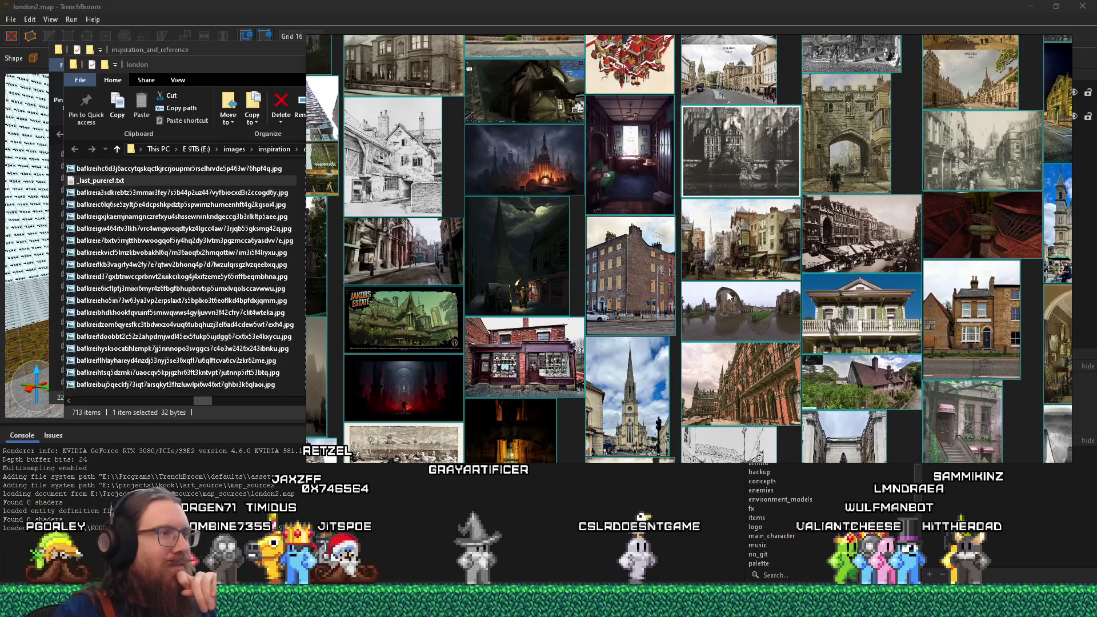
pyautogui.scroll(5, 642, 323)
pyautogui.scroll(2, 643, 321)
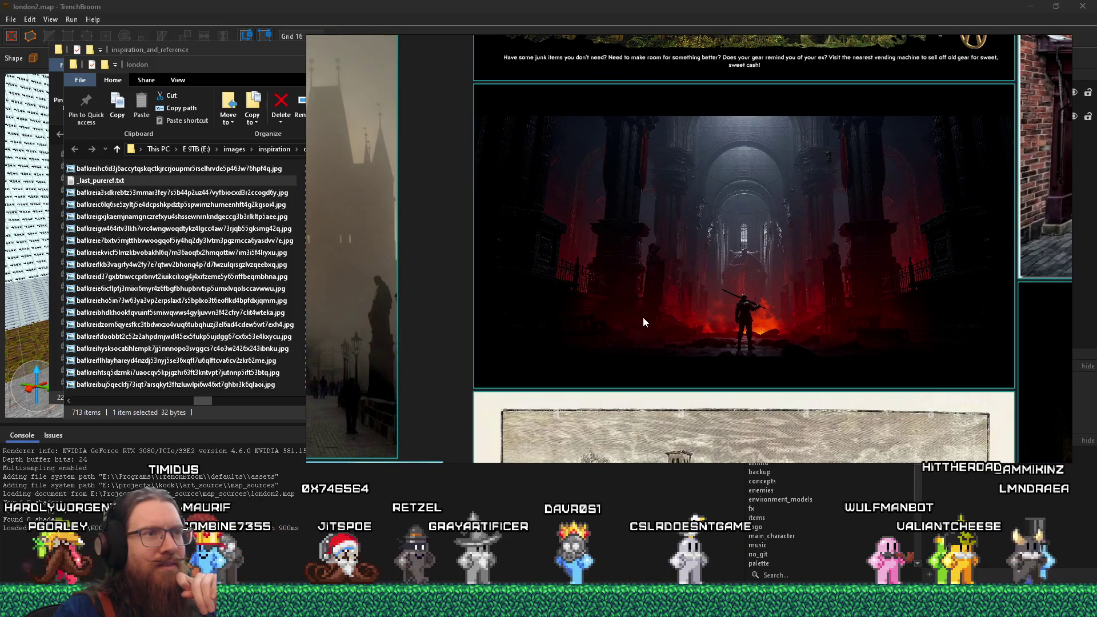
pyautogui.scroll(-5, 643, 317)
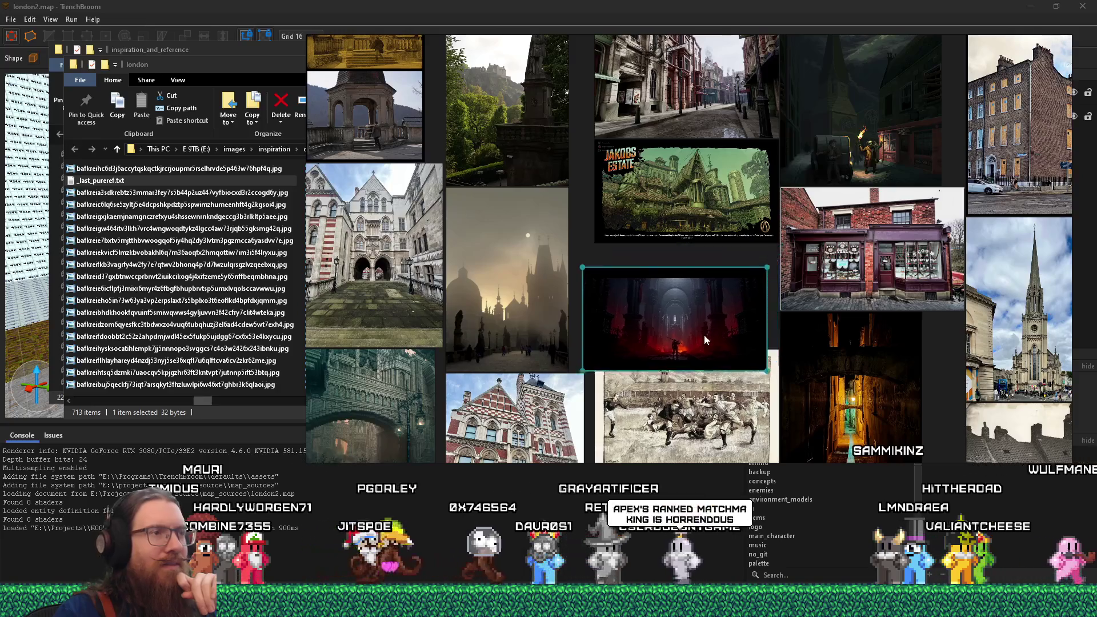
pyautogui.scroll(-10, 788, 252)
pyautogui.scroll(5, 792, 254)
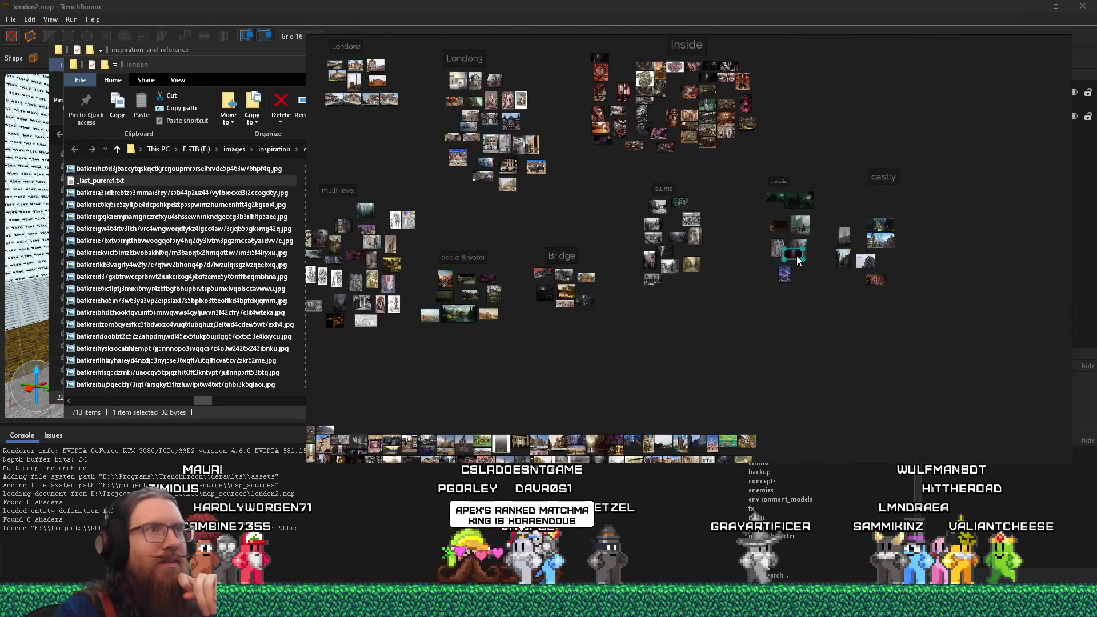
pyautogui.scroll(-3, 686, 293)
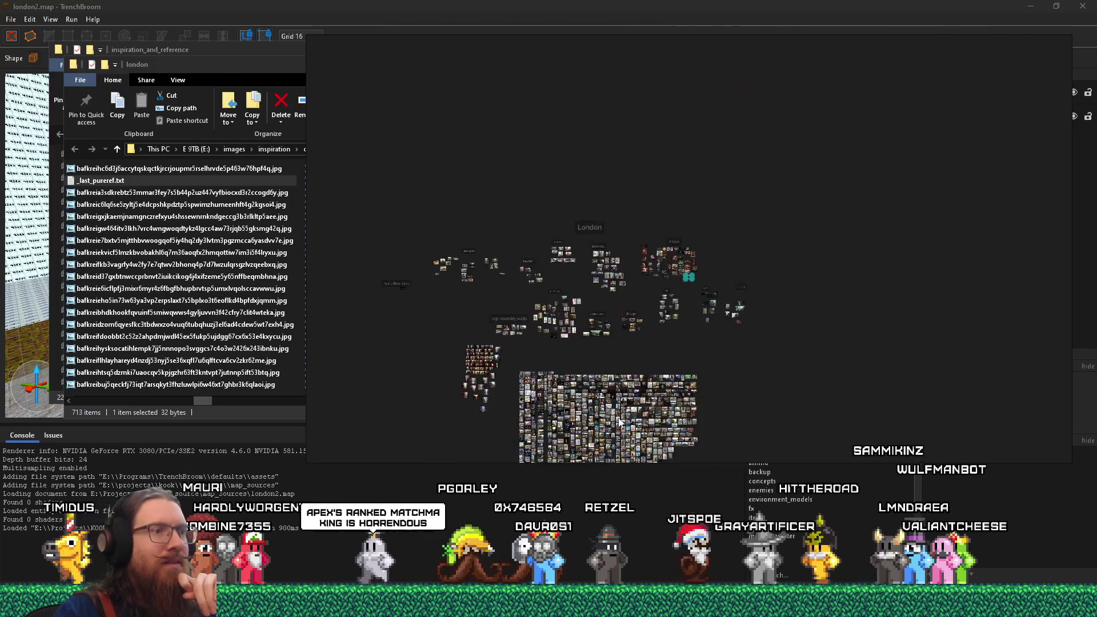
pyautogui.scroll(8, 623, 426)
pyautogui.scroll(10, 477, 266)
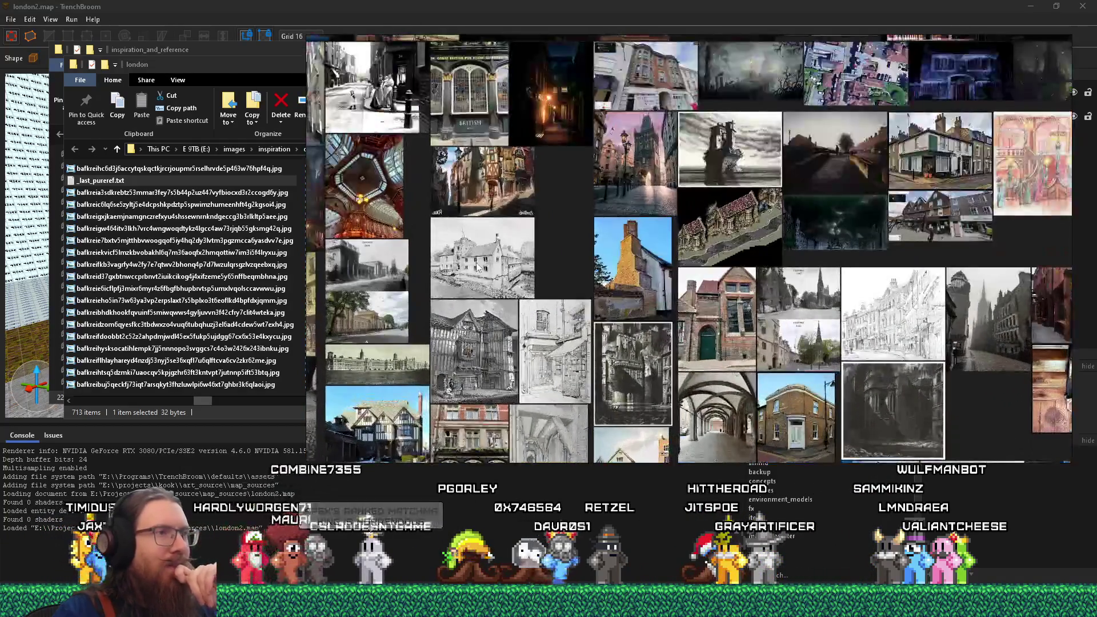
pyautogui.scroll(2, 477, 267)
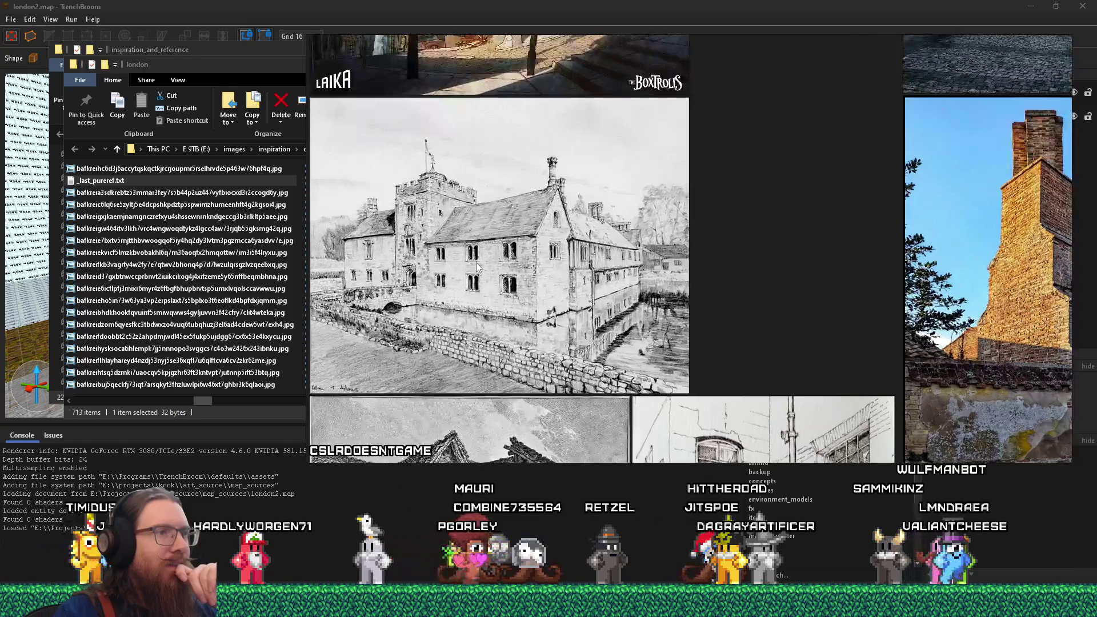
pyautogui.moveTo(534, 267); pyautogui.dragTo(574, 269)
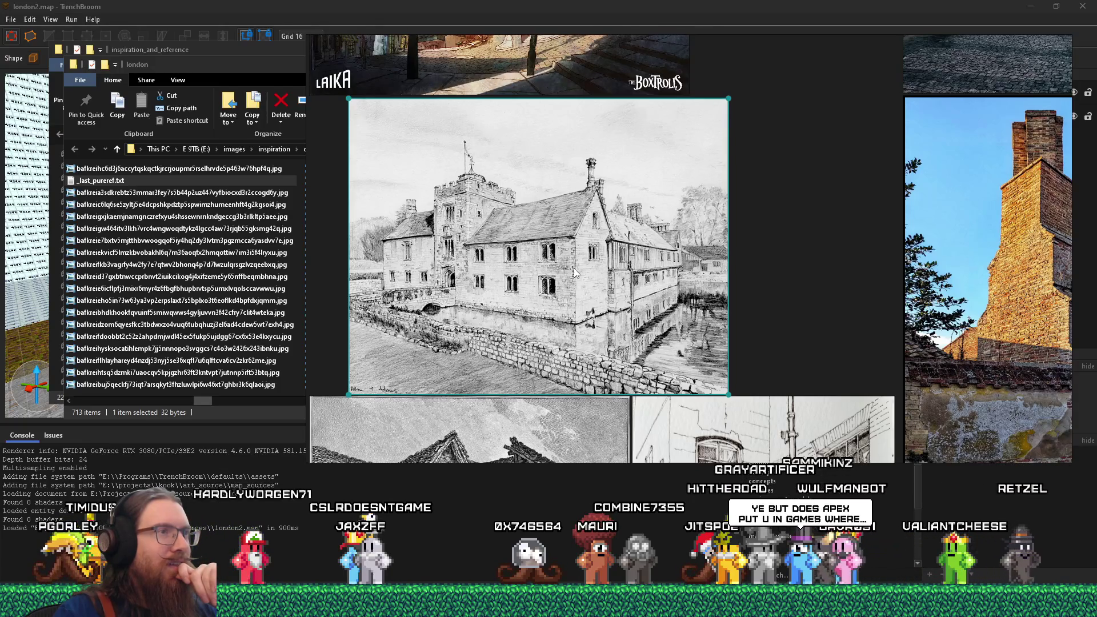
pyautogui.scroll(-5, 574, 269)
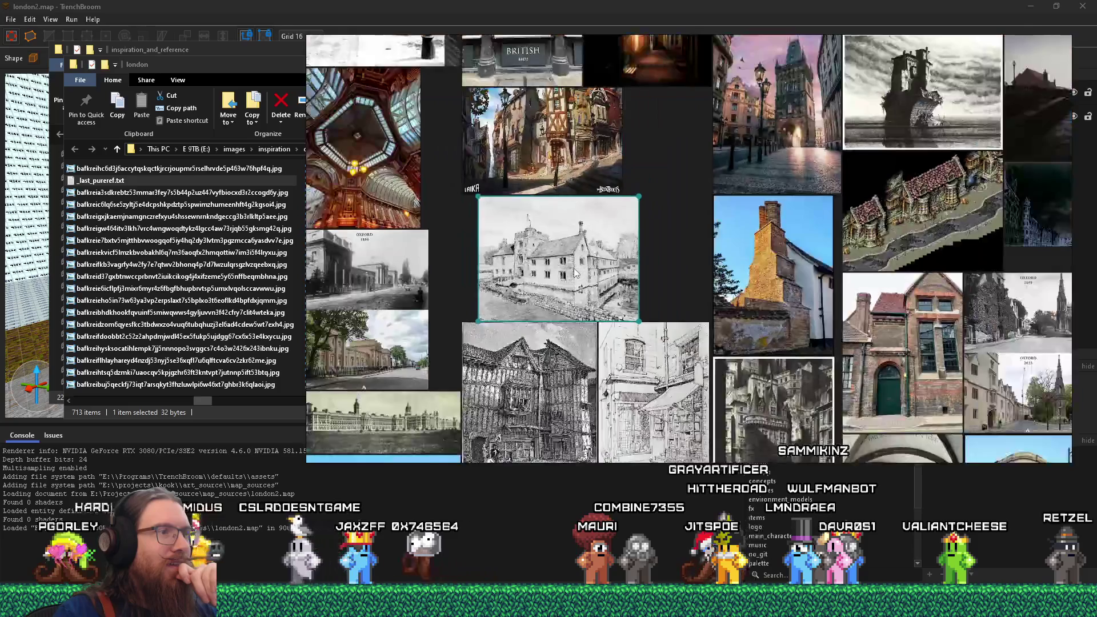
pyautogui.scroll(-10, 578, 286)
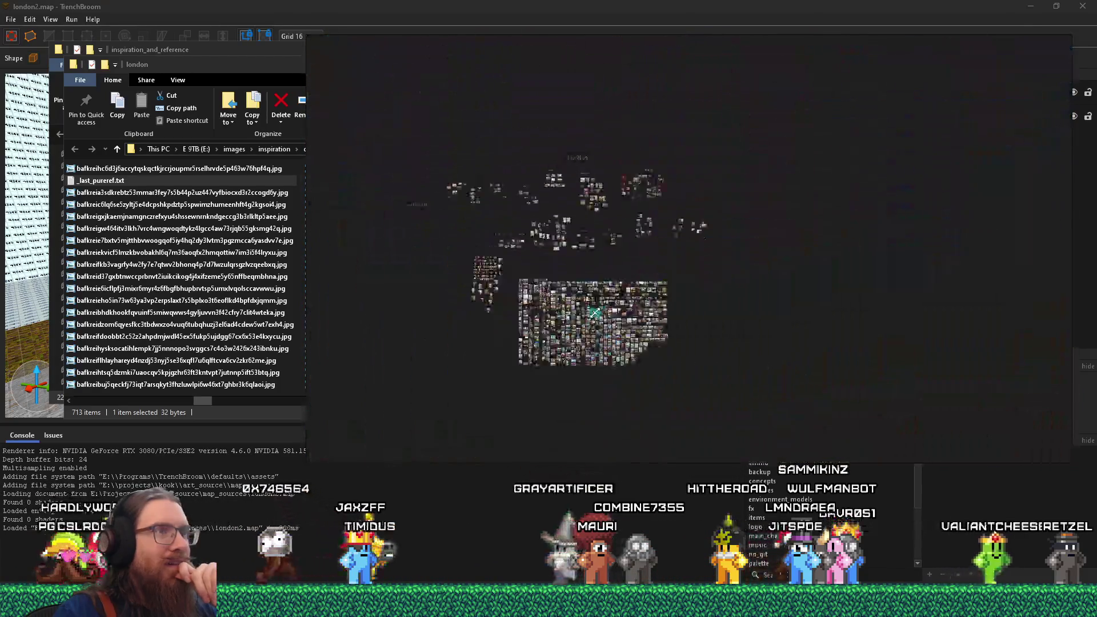
# - Zoom into the moated castle sketch, then move PureRef aside and return to TrenchBroom's london2.map
pyautogui.scroll(10, 594, 319)
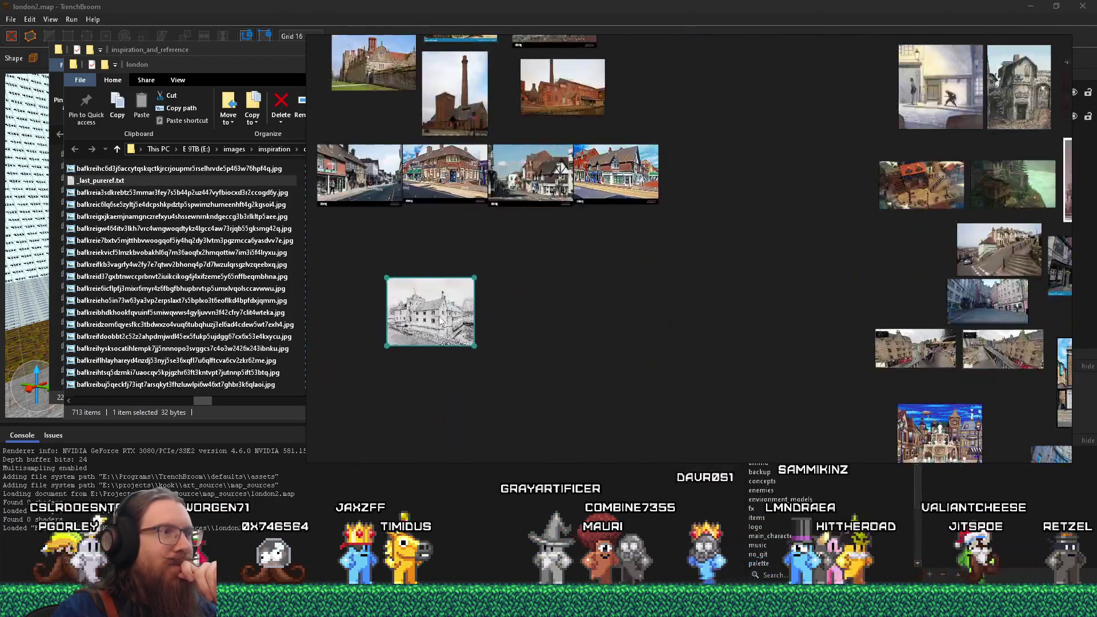
pyautogui.scroll(5, 566, 266)
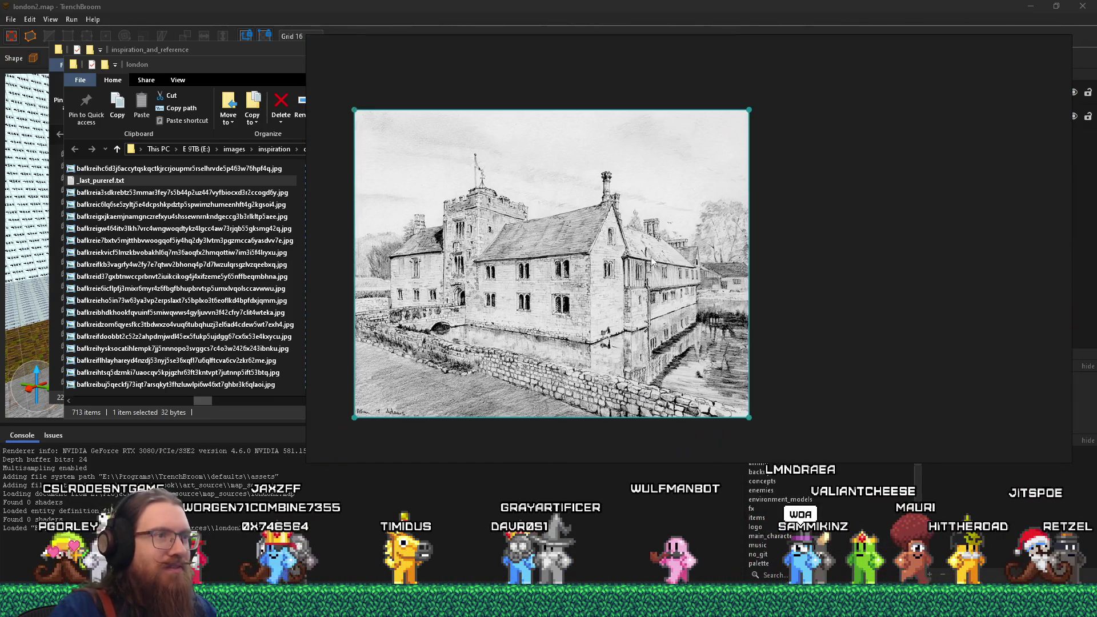
pyautogui.hotkey('alt', 'Tab')
pyautogui.hotkey('alt', 'Tab')
pyautogui.hotkey('alt', 'Tab')
pyautogui.hotkey('alt', 'Tab')
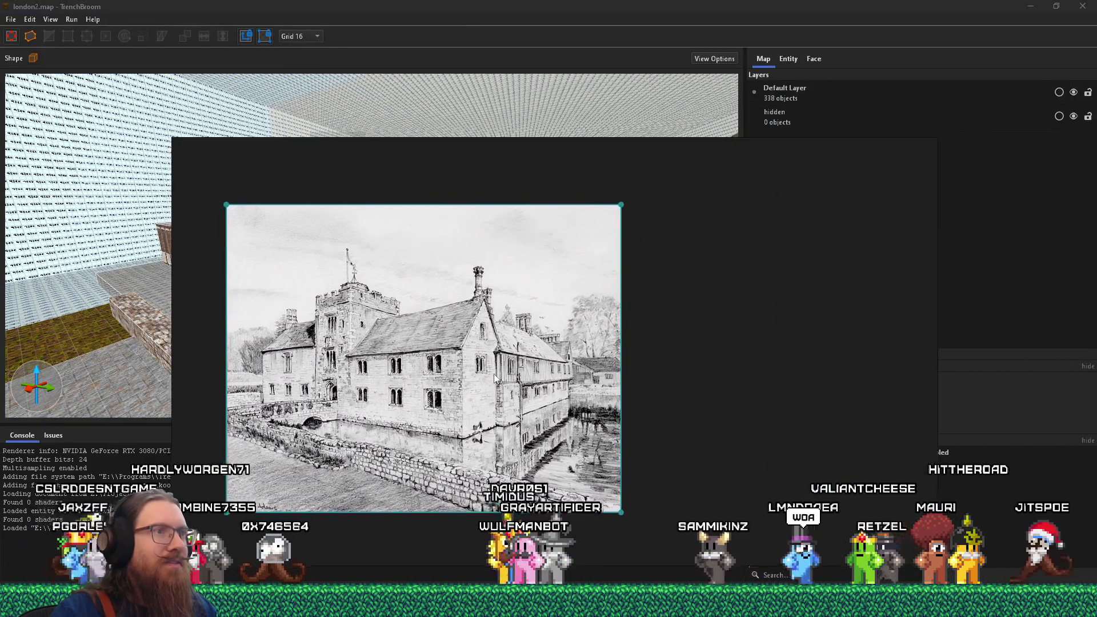
pyautogui.moveTo(493, 374)
pyautogui.mouseDown()
pyautogui.moveTo(784, 314)
pyautogui.moveTo(866, 280)
pyautogui.mouseUp()
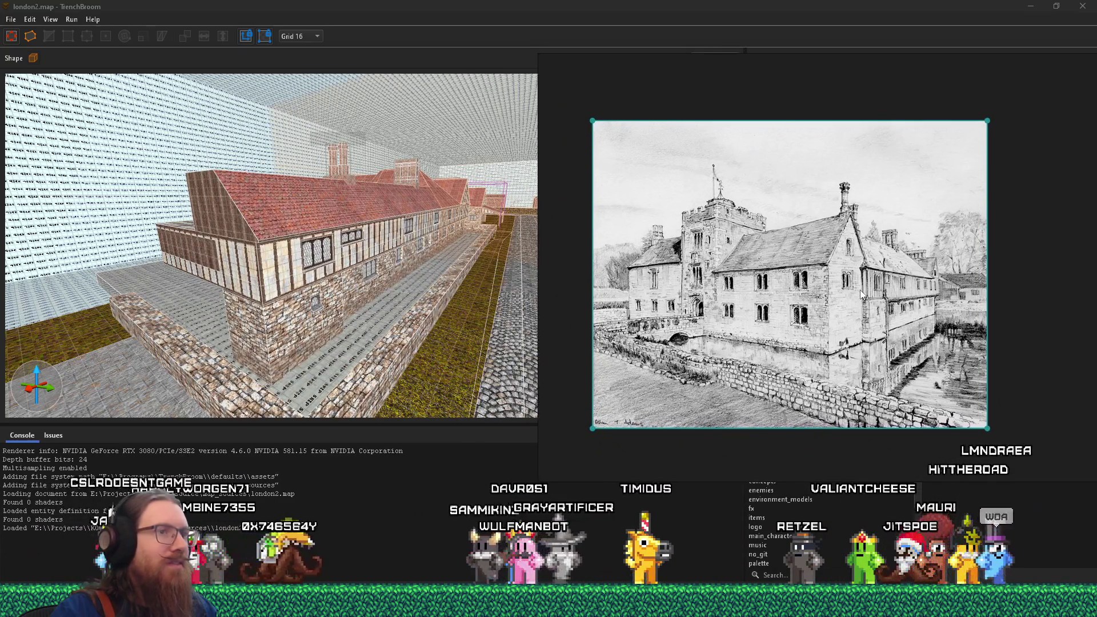
pyautogui.hotkey('alt', 'Tab')
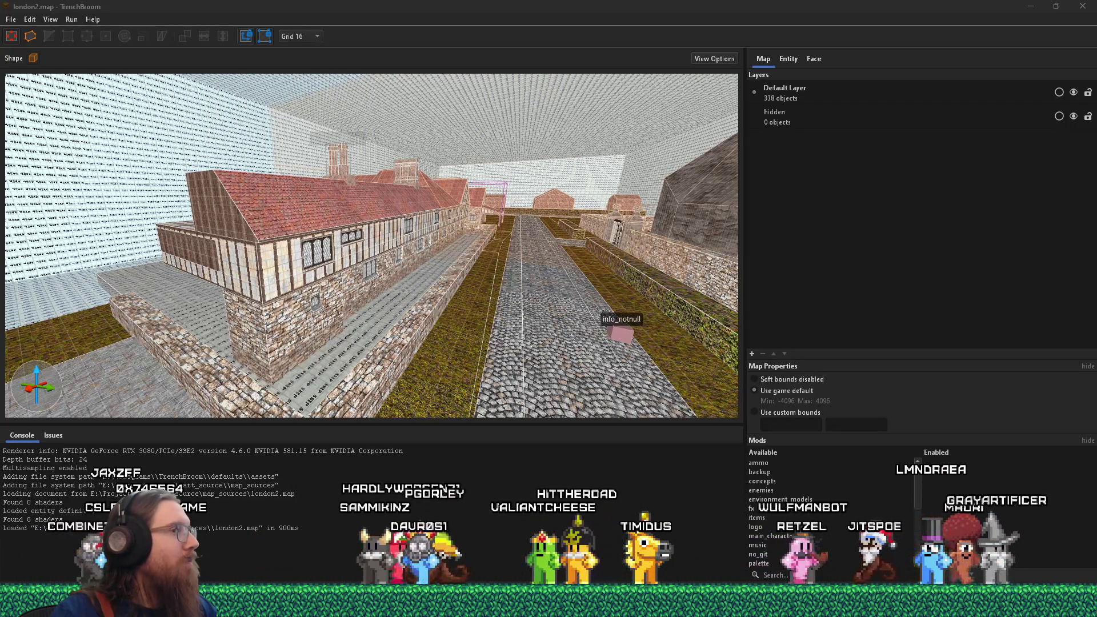
# - Fly the camera to the timbered house's stone corner and select the stone wall brush
pyautogui.press('w')
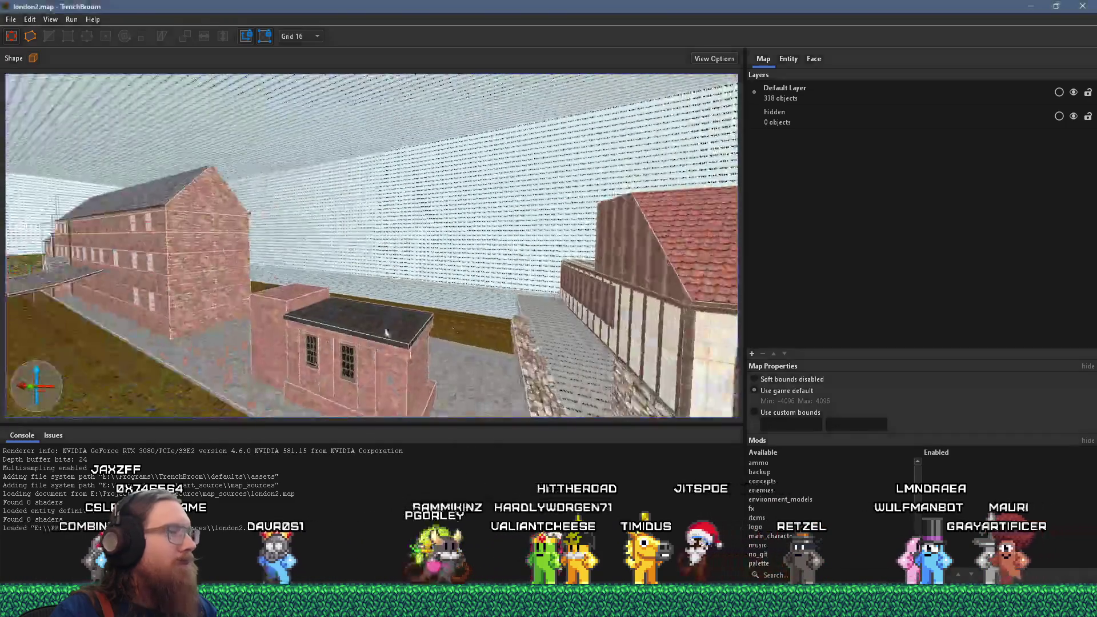
pyautogui.moveTo(517, 415)
pyautogui.mouseDown()
pyautogui.moveTo(385, 301)
pyautogui.moveTo(252, 294)
pyautogui.moveTo(166, 226)
pyautogui.mouseUp()
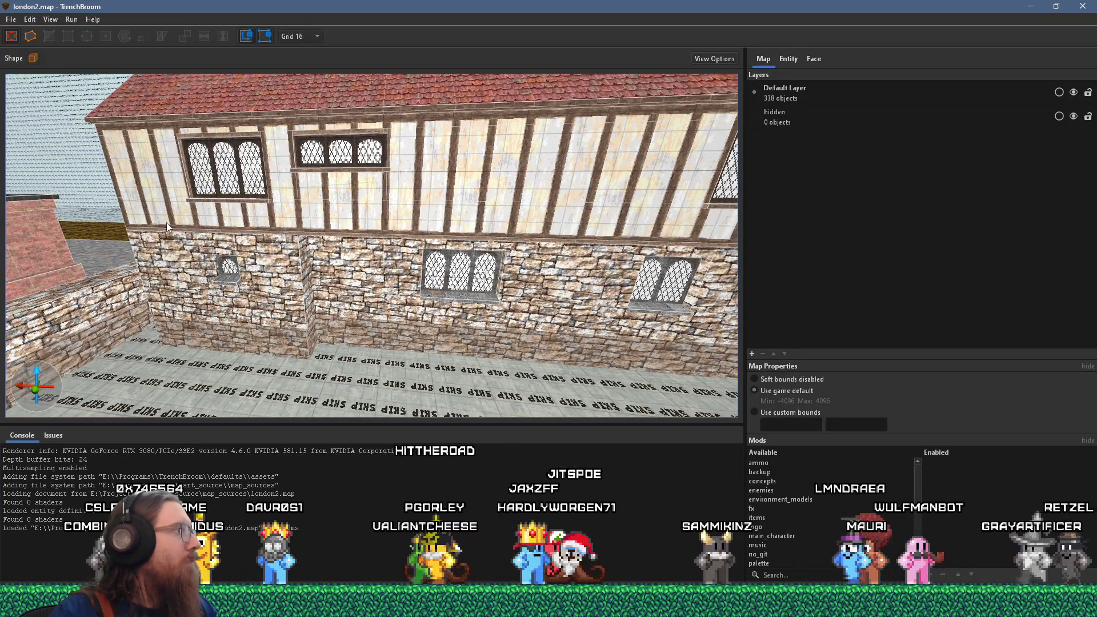
pyautogui.press('a')
pyautogui.moveTo(303, 244); pyautogui.dragTo(375, 173)
pyautogui.moveTo(296, 265); pyautogui.dragTo(460, 290)
pyautogui.click(460, 290)
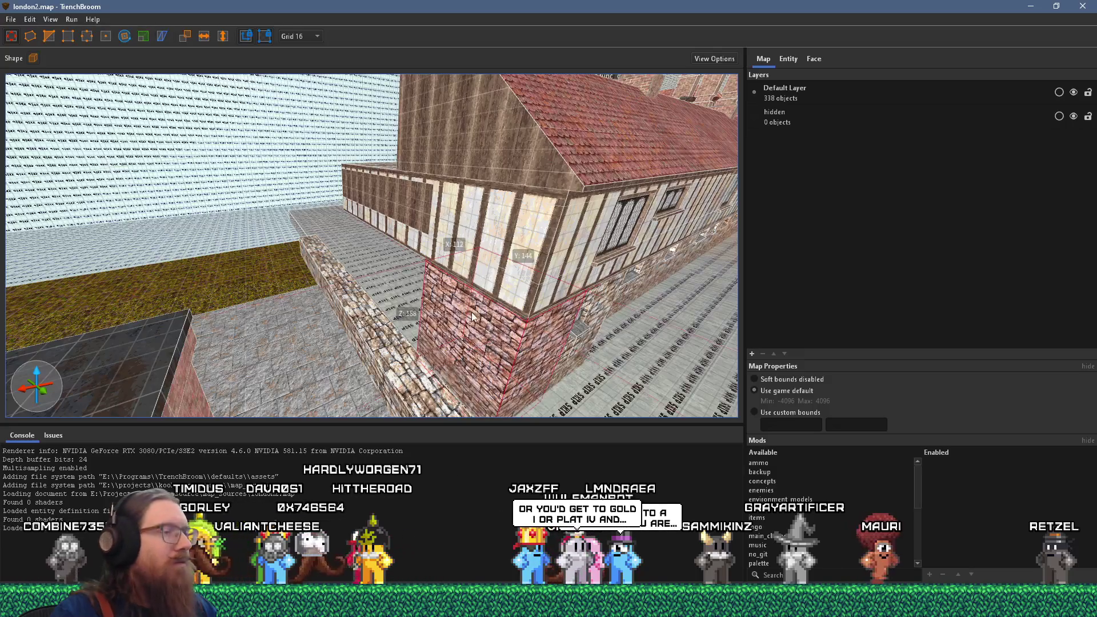
# - Create a 32×112×188 stone-brick pillar brush at the house corner and set the grid to 8
pyautogui.scroll(5, 358, 236)
pyautogui.moveTo(401, 276); pyautogui.dragTo(364, 292)
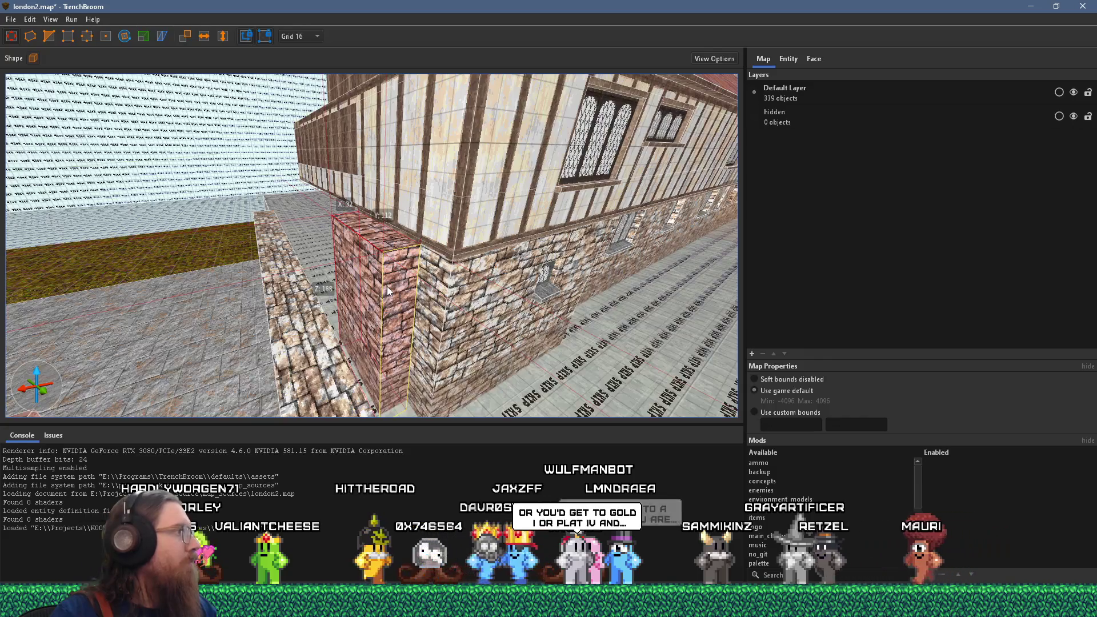
pyautogui.moveTo(375, 281)
pyautogui.mouseDown()
pyautogui.moveTo(347, 277)
pyautogui.moveTo(464, 308)
pyautogui.moveTo(447, 305)
pyautogui.mouseUp()
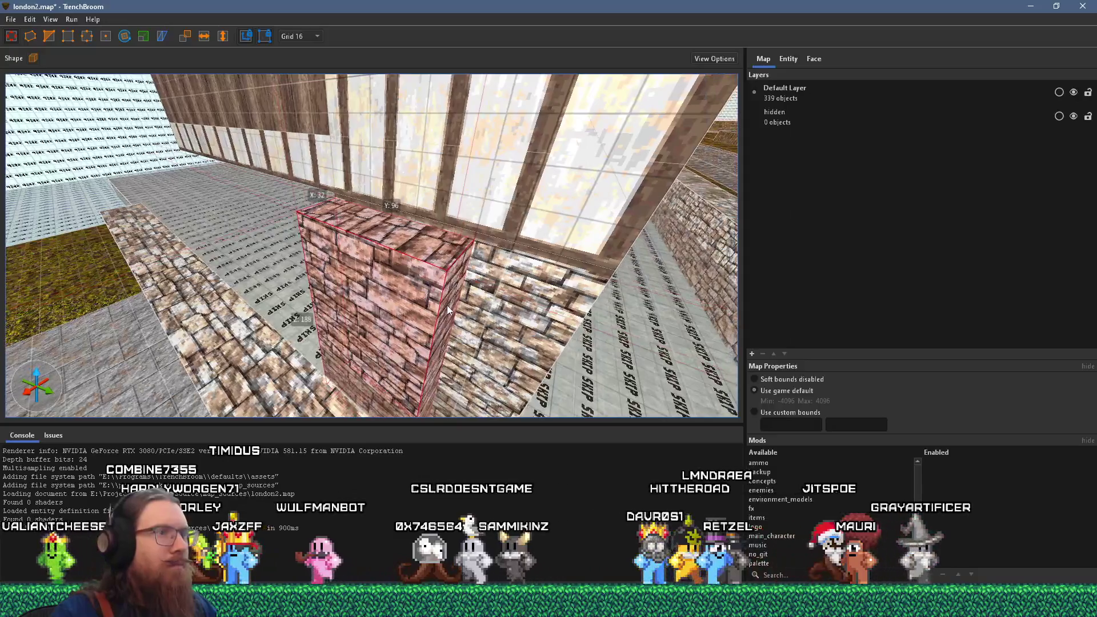
pyautogui.click(307, 35)
pyautogui.click(303, 91)
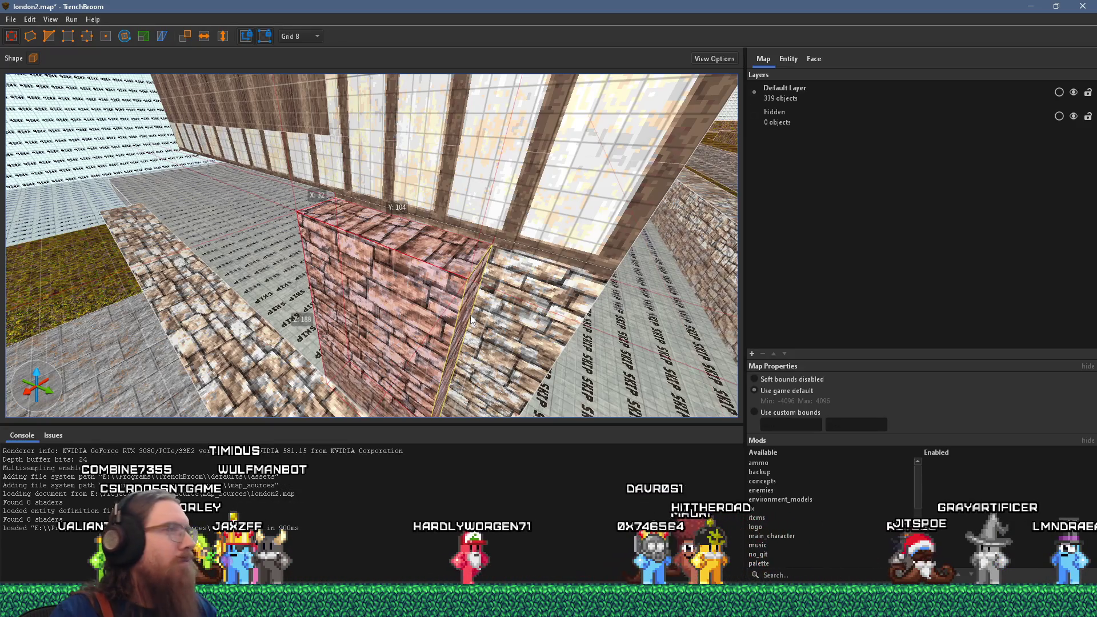
pyautogui.moveTo(472, 320)
pyautogui.mouseDown()
pyautogui.moveTo(423, 238)
pyautogui.moveTo(409, 260)
pyautogui.moveTo(368, 272)
pyautogui.moveTo(393, 280)
pyautogui.moveTo(382, 319)
pyautogui.moveTo(378, 159)
pyautogui.moveTo(476, 250)
pyautogui.moveTo(370, 196)
pyautogui.moveTo(424, 212)
pyautogui.moveTo(398, 276)
pyautogui.moveTo(386, 276)
pyautogui.mouseUp()
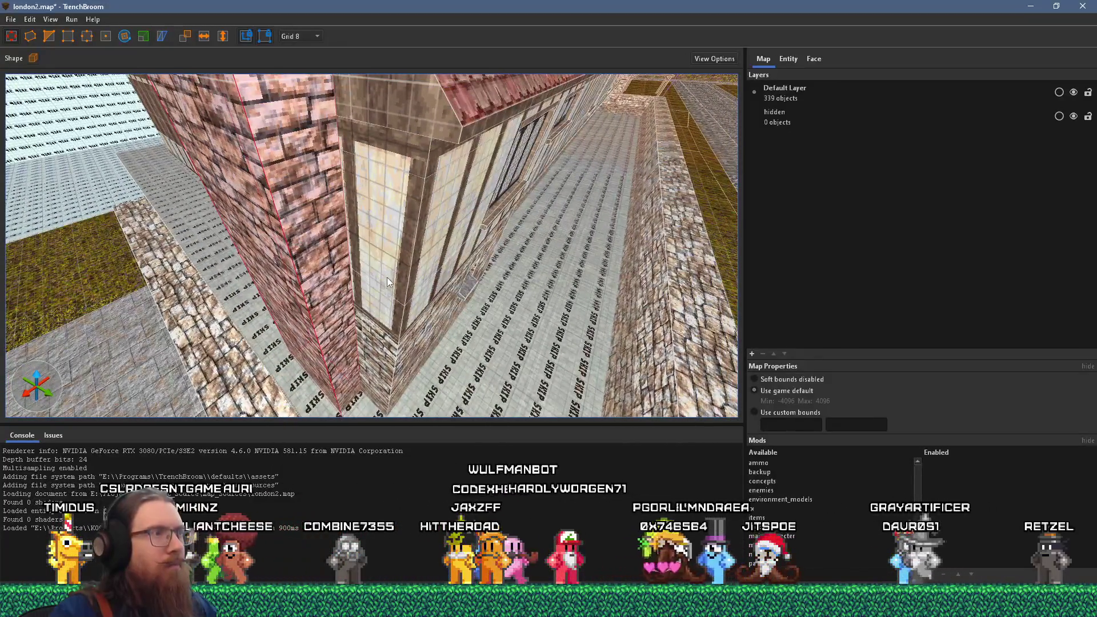
# - Duplicate the timbered wall brush beside the pillar and switch the grid to 2
pyautogui.click(405, 245)
pyautogui.moveTo(384, 238); pyautogui.dragTo(337, 235)
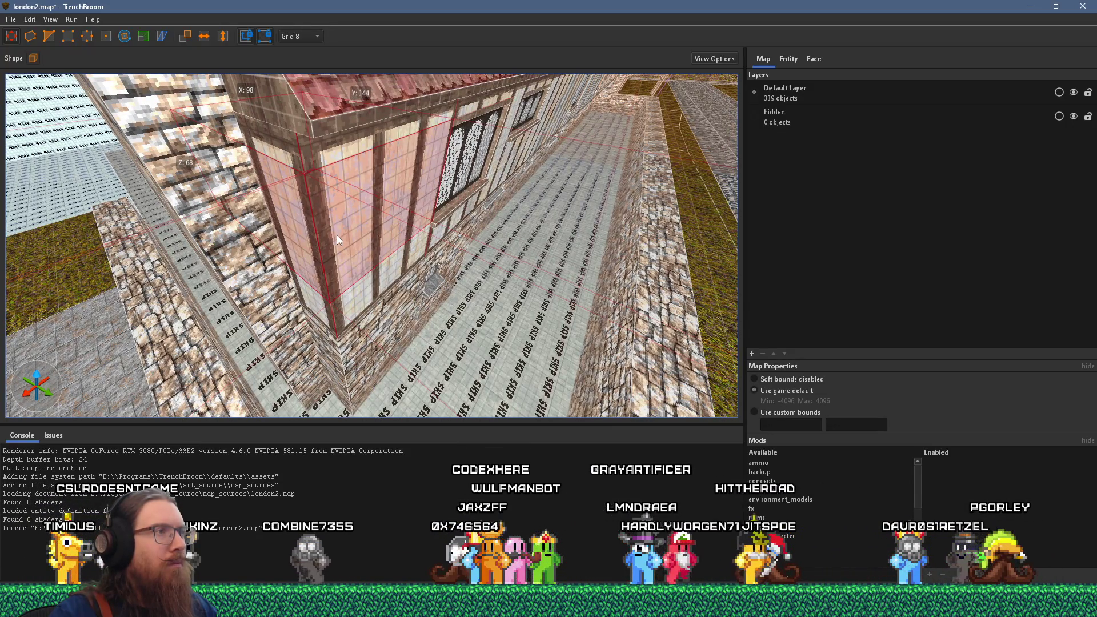
pyautogui.moveTo(338, 234)
pyautogui.mouseDown()
pyautogui.moveTo(347, 219)
pyautogui.moveTo(351, 271)
pyautogui.moveTo(321, 211)
pyautogui.moveTo(348, 216)
pyautogui.moveTo(242, 194)
pyautogui.mouseUp()
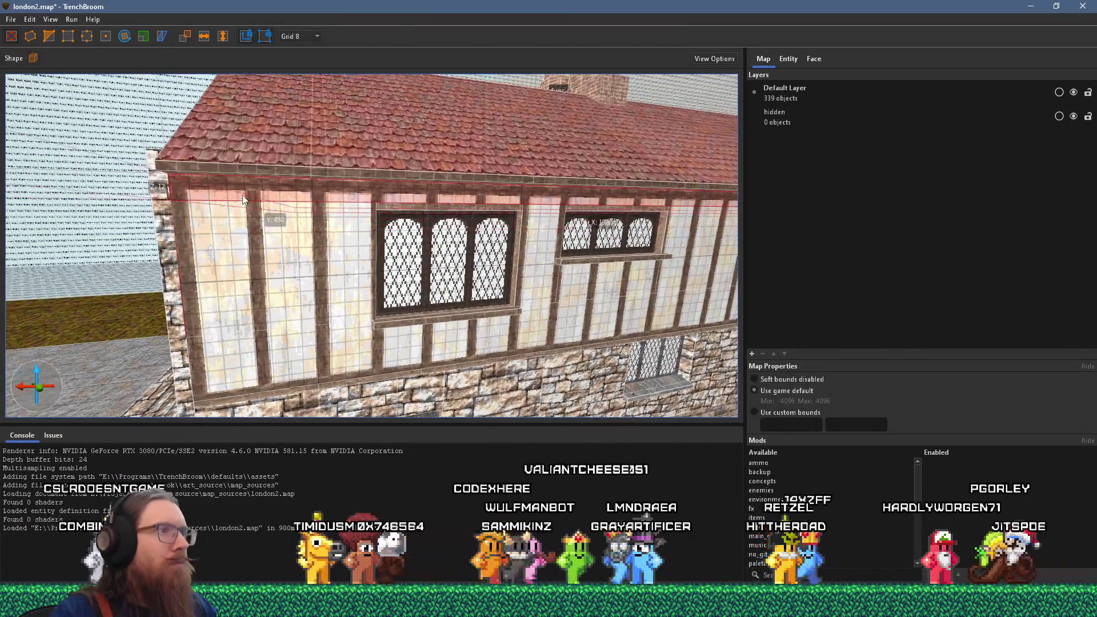
pyautogui.hotkey('ctrl', 'd')
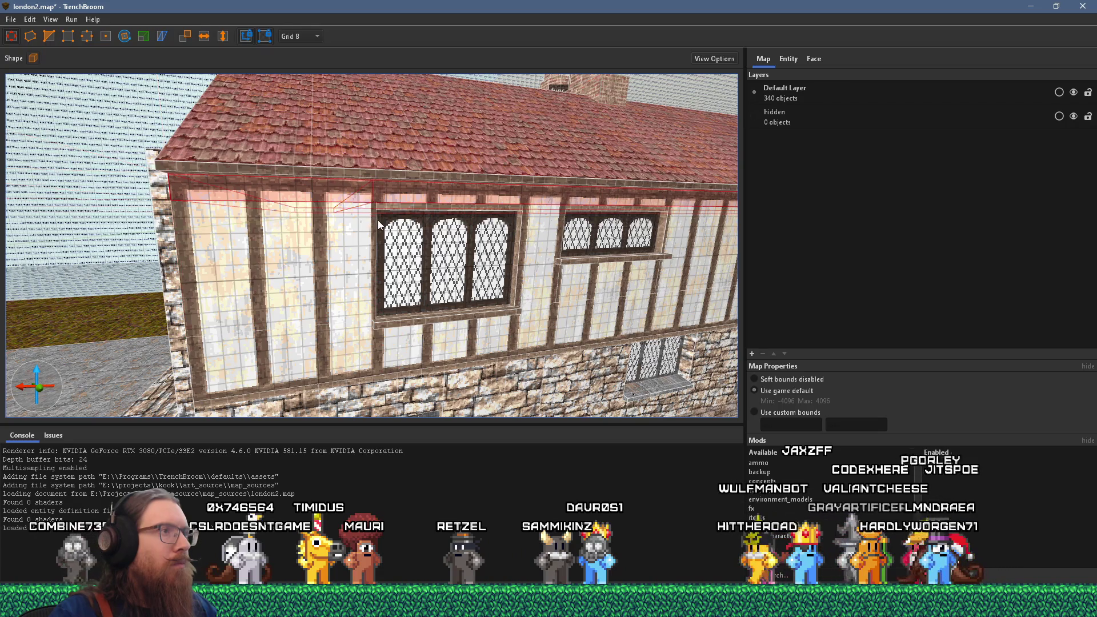
pyautogui.scroll(-5, 347, 244)
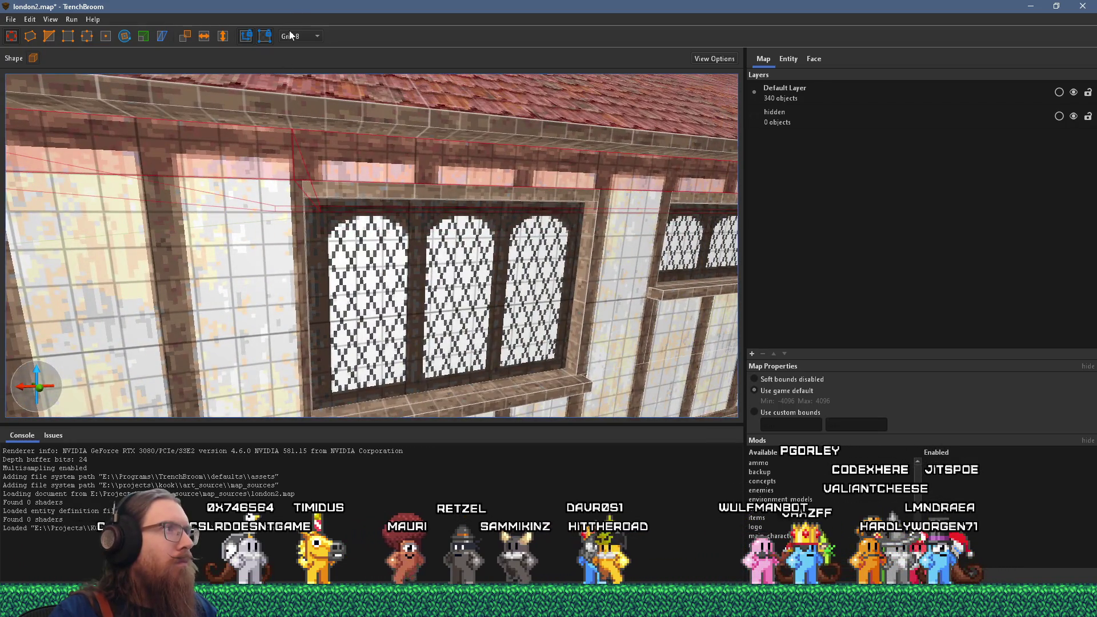
pyautogui.click(290, 36)
pyautogui.click(299, 89)
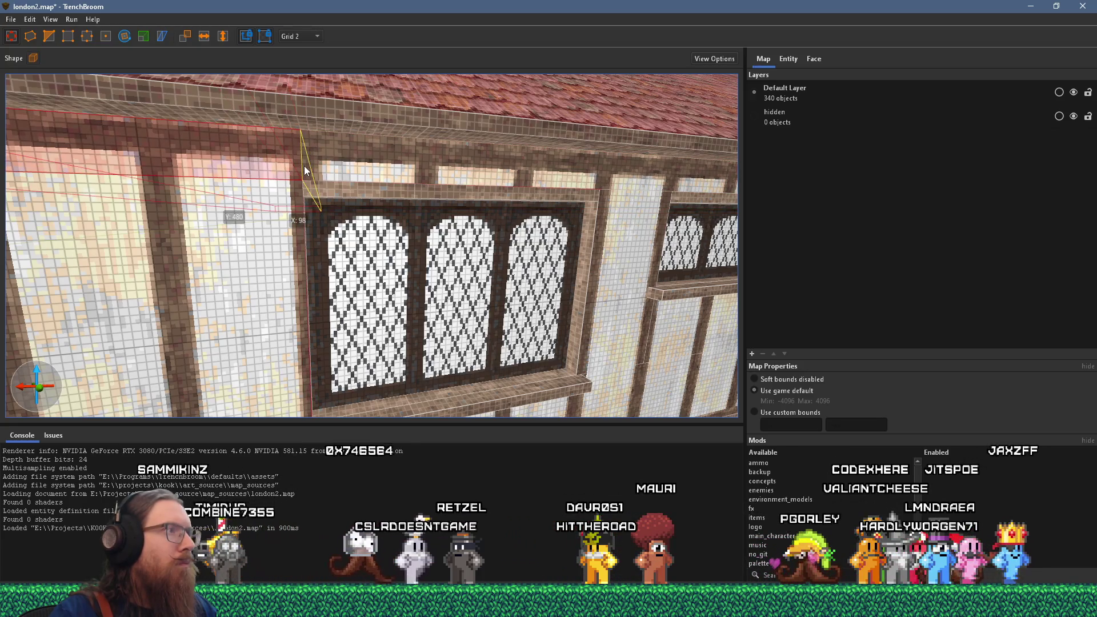
# - Resize a wall copy into a 98-unit section and nudge it against the pillar
pyautogui.press('x')
pyautogui.hotkey('ctrl', 'd')
pyautogui.hotkey('ctrl', 'u')
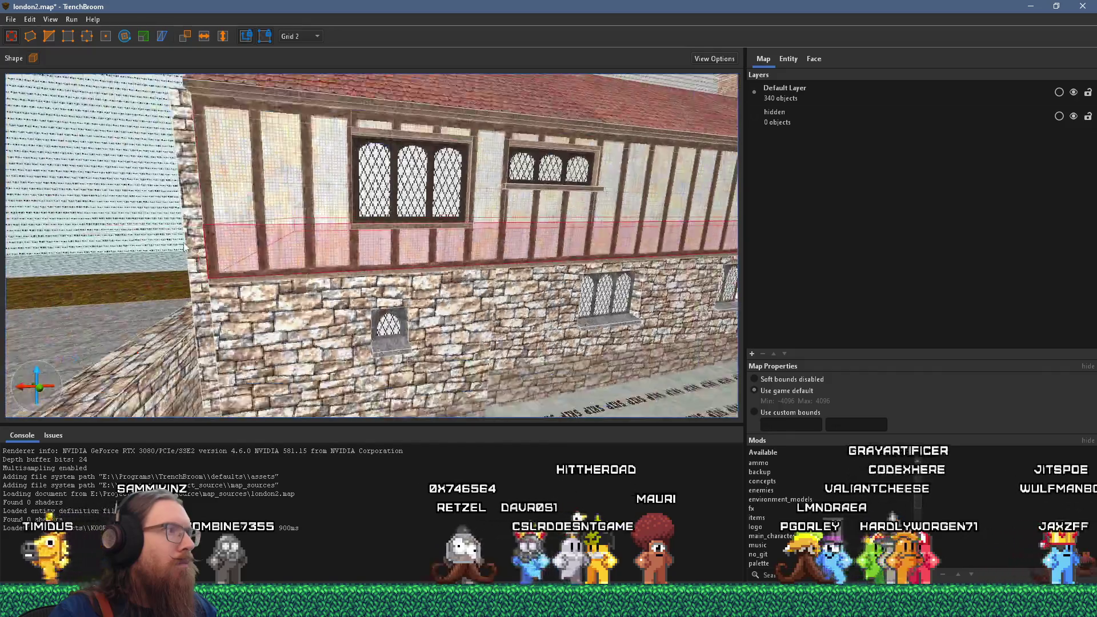
pyautogui.moveTo(337, 252); pyautogui.dragTo(328, 115)
pyautogui.hotkey('ctrl', 'k')
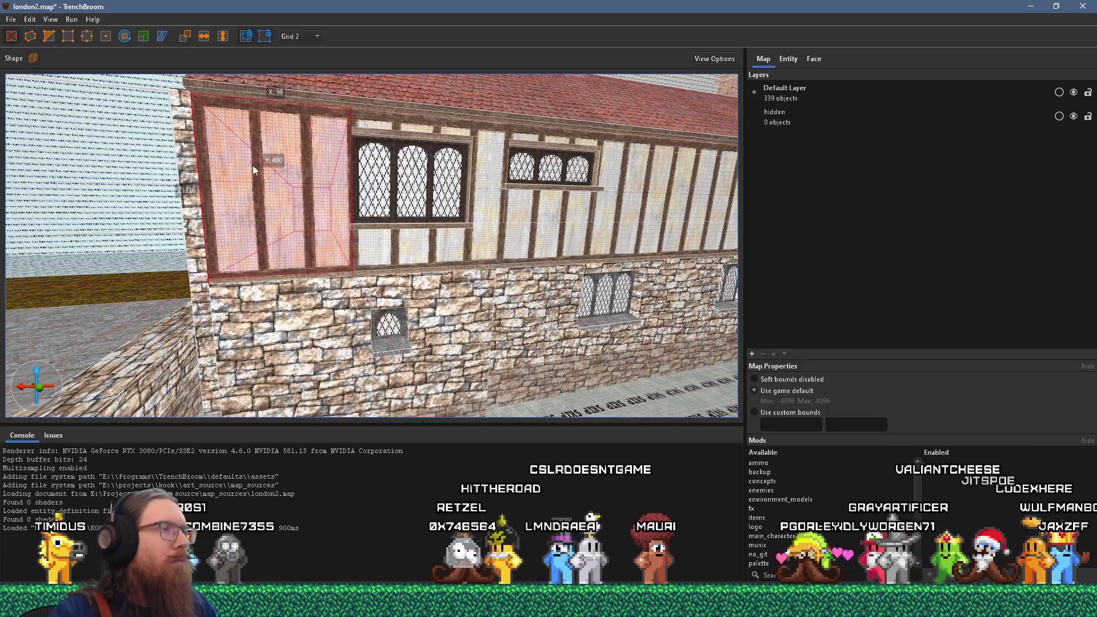
pyautogui.hotkey('ctrl', 'd')
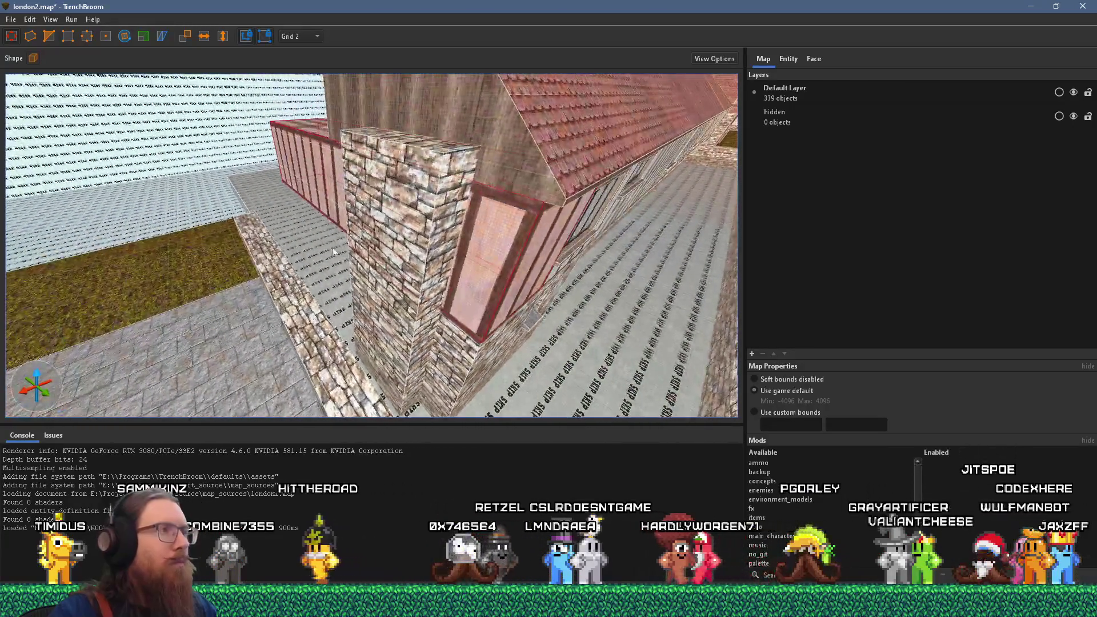
pyautogui.press('Left')
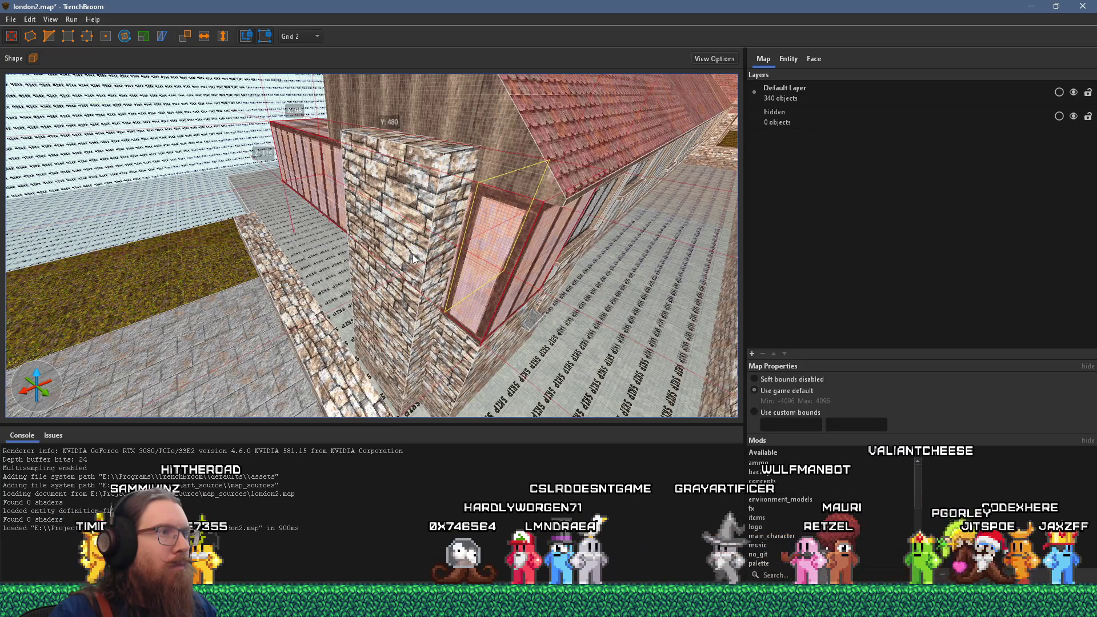
pyautogui.keyDown('ctrl'); pyautogui.click(286, 166); pyautogui.keyUp('ctrl')
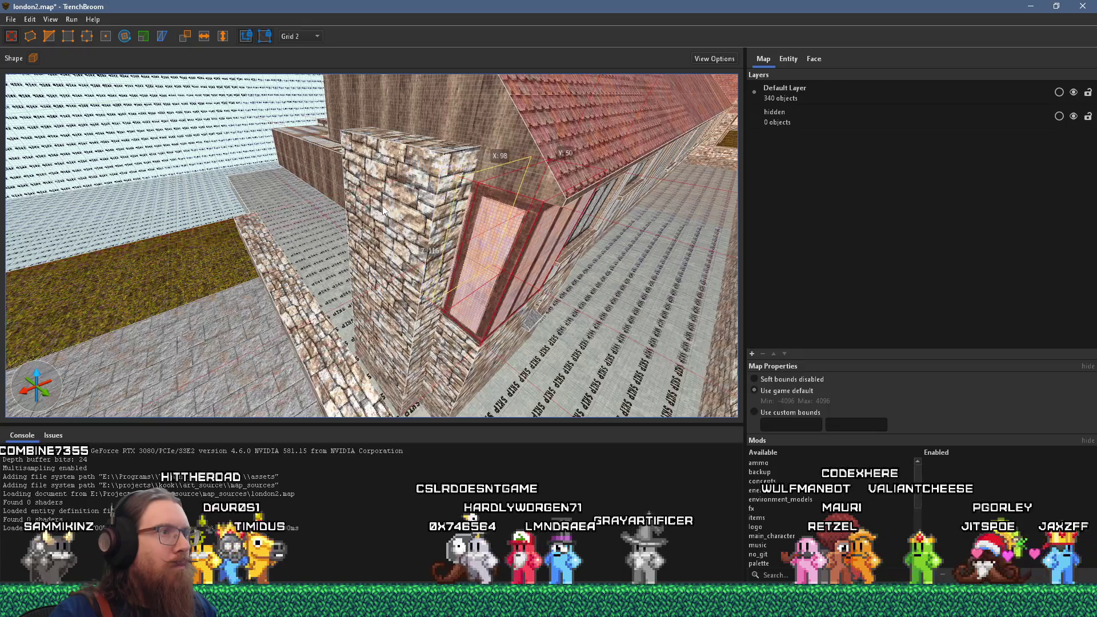
# - Orbit round the pillar and select the small beam, then the new panel under the roof
pyautogui.scroll(2, 388, 213)
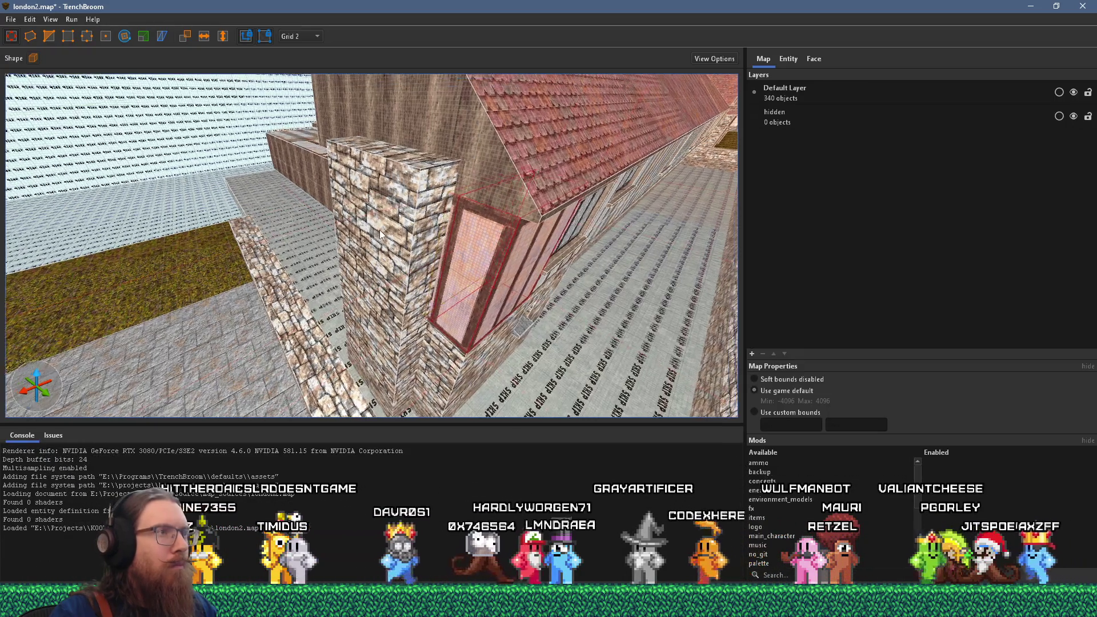
pyautogui.scroll(2, 465, 159)
pyautogui.moveTo(530, 207)
pyautogui.mouseDown()
pyautogui.moveTo(366, 154)
pyautogui.moveTo(384, 220)
pyautogui.moveTo(404, 232)
pyautogui.moveTo(434, 196)
pyautogui.moveTo(401, 188)
pyautogui.moveTo(421, 239)
pyautogui.moveTo(372, 255)
pyautogui.mouseUp()
pyautogui.click(262, 173)
pyautogui.click(421, 239)
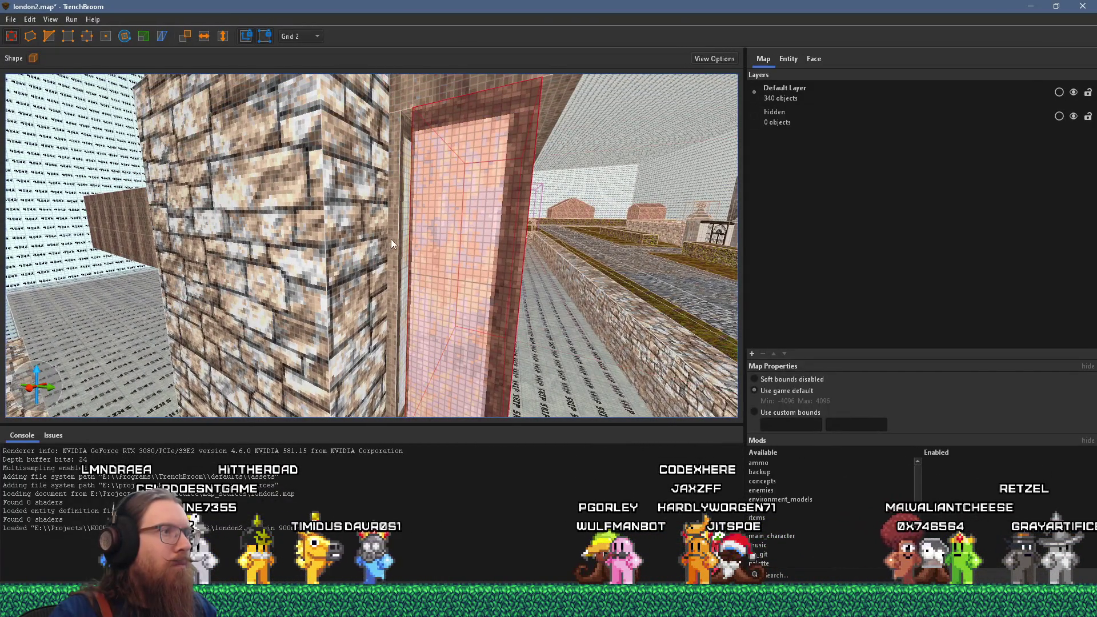
# - Select the house's roof brush and view it from above
pyautogui.click(400, 241)
pyautogui.press('Escape')
pyautogui.moveTo(415, 245)
pyautogui.mouseDown()
pyautogui.moveTo(412, 231)
pyautogui.moveTo(390, 250)
pyautogui.moveTo(580, 313)
pyautogui.moveTo(443, 257)
pyautogui.moveTo(438, 267)
pyautogui.moveTo(671, 295)
pyautogui.moveTo(513, 370)
pyautogui.moveTo(262, 276)
pyautogui.moveTo(339, 250)
pyautogui.moveTo(252, 249)
pyautogui.moveTo(303, 212)
pyautogui.moveTo(357, 216)
pyautogui.mouseUp()
pyautogui.click(445, 221)
pyautogui.moveTo(445, 220); pyautogui.dragTo(461, 228)
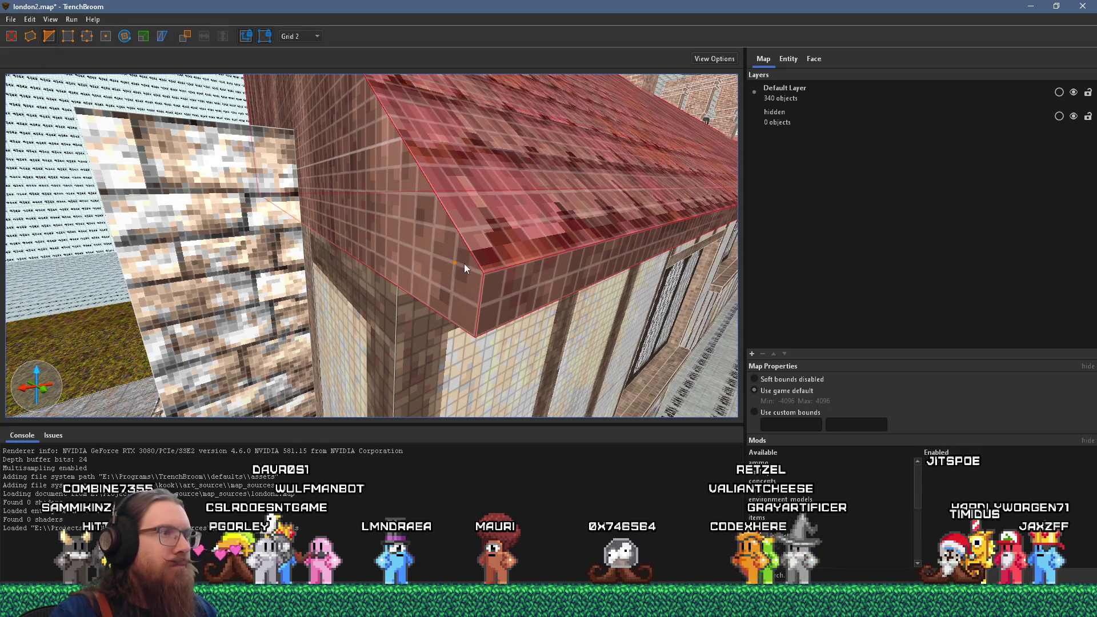
# - Slope the roof's end vertices into a hip and copy the red clay tile texture onto it
pyautogui.press('v')
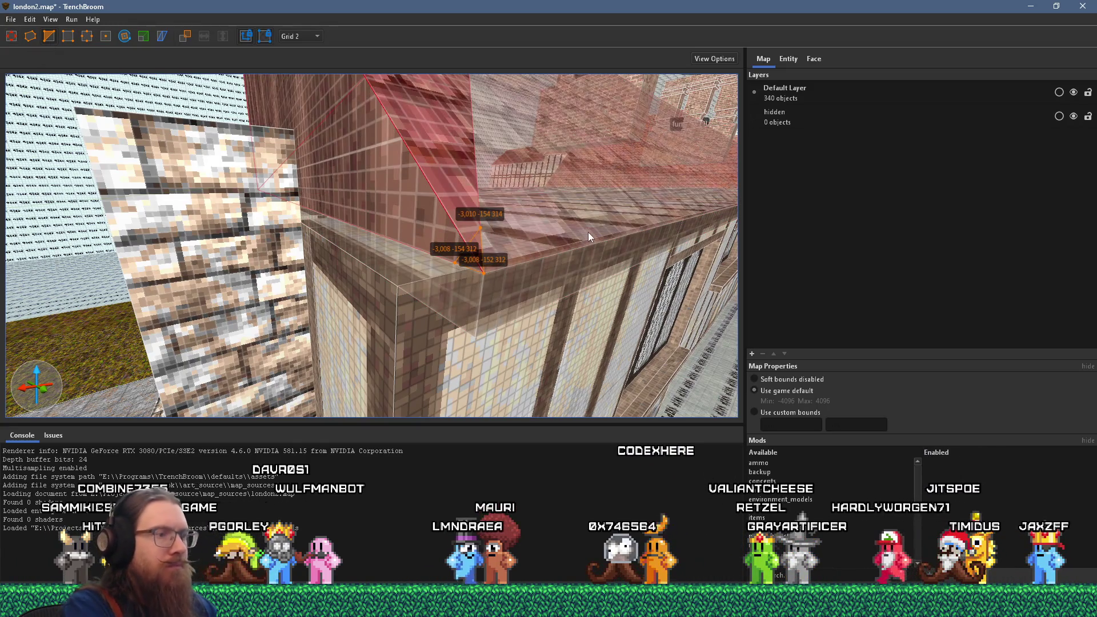
pyautogui.hotkey('ctrl', 'z')
pyautogui.hotkey('ctrl', 'z')
pyautogui.press('v')
pyautogui.press('Escape')
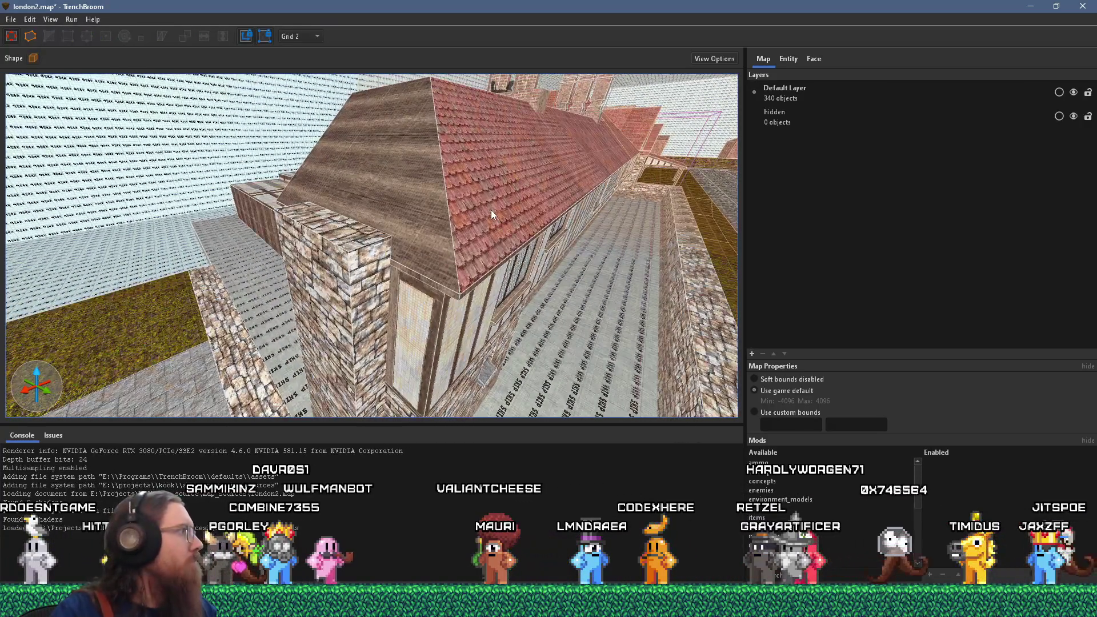
pyautogui.click(492, 211)
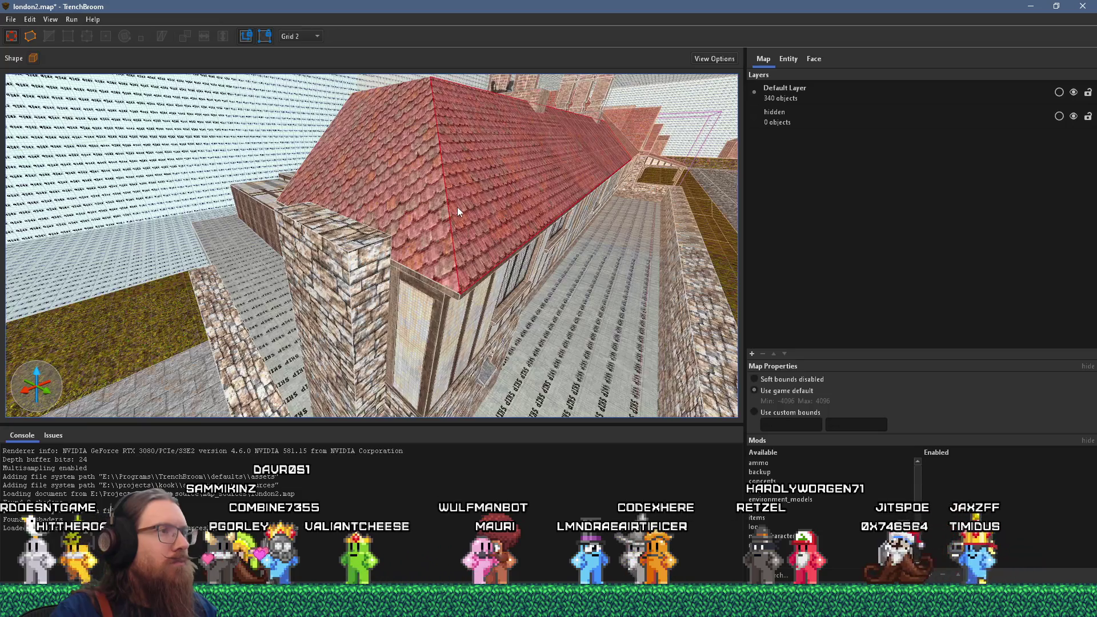
# - Rotate the tile texture on the roof's hipped end slope by 90 degrees and nudge it
pyautogui.click(424, 210)
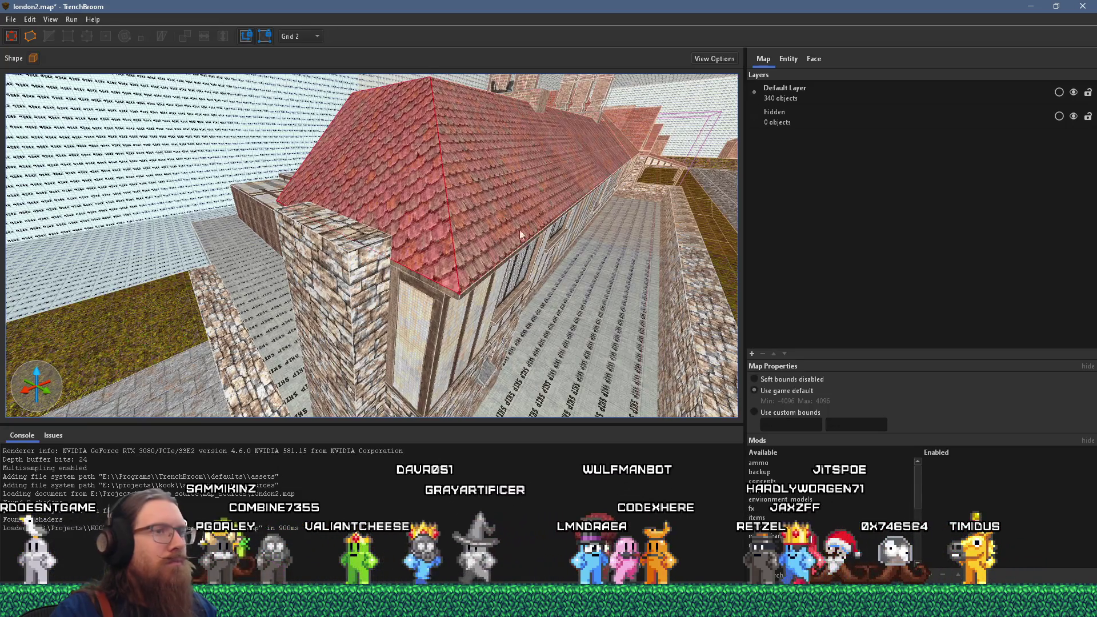
pyautogui.click(814, 59)
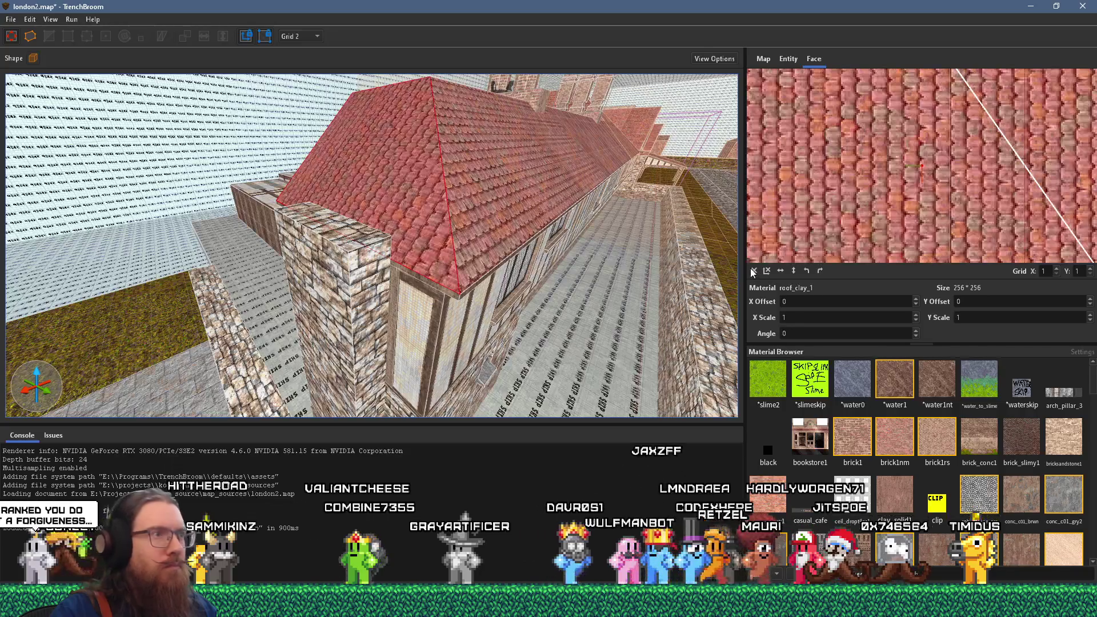
pyautogui.click(821, 272)
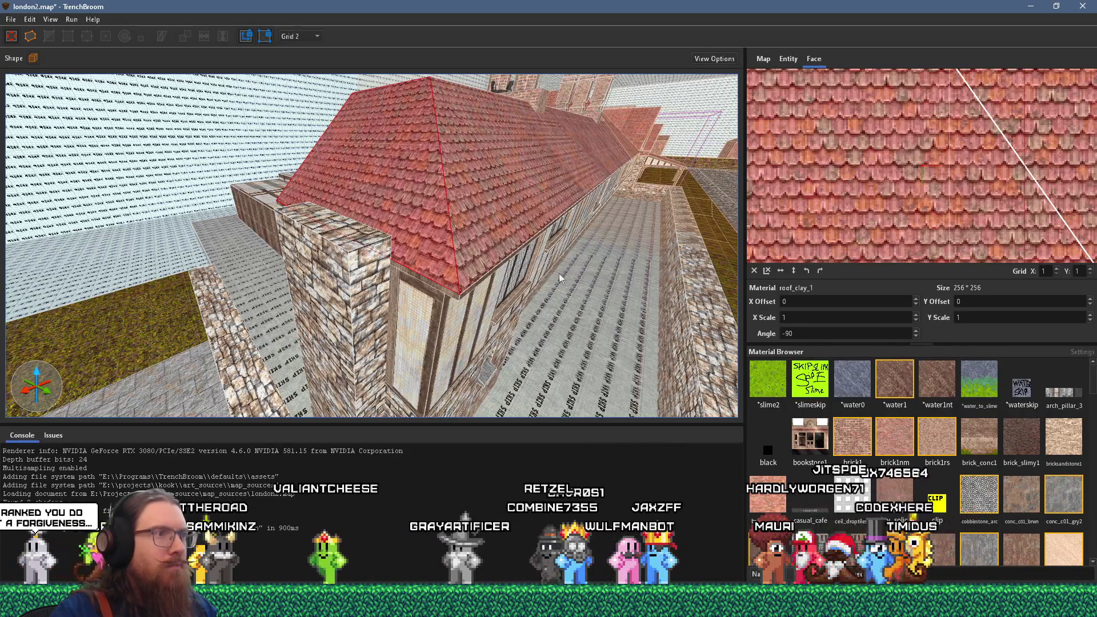
pyautogui.moveTo(872, 217); pyautogui.dragTo(878, 213)
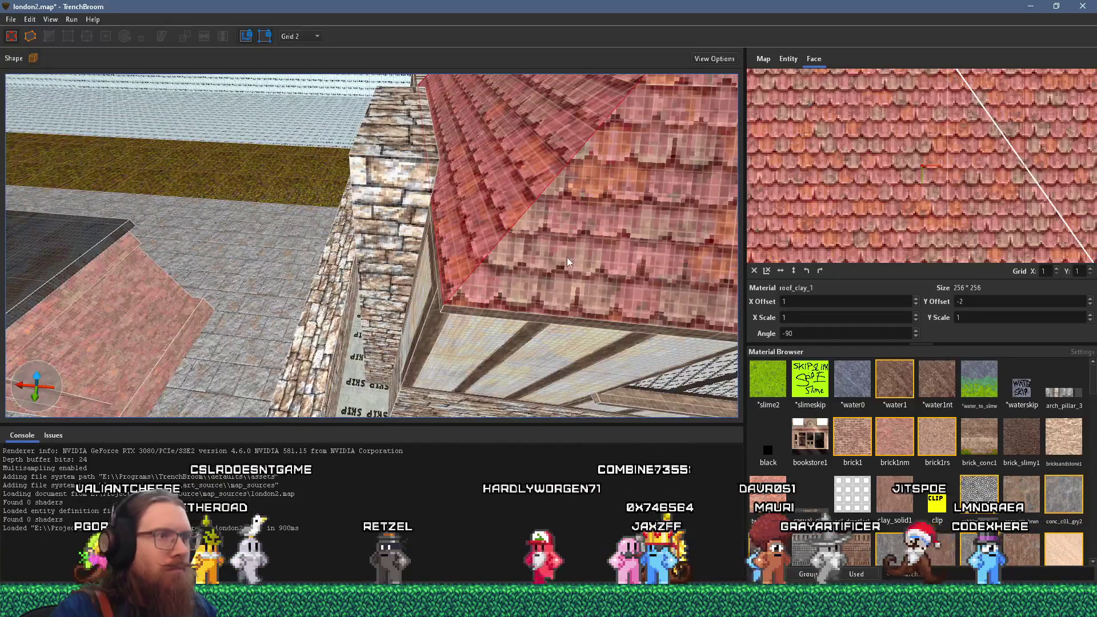
# - Shift the shingle texture on another roof face to line it up
pyautogui.keyDown('shift'); pyautogui.click(685, 217); pyautogui.keyUp('shift')
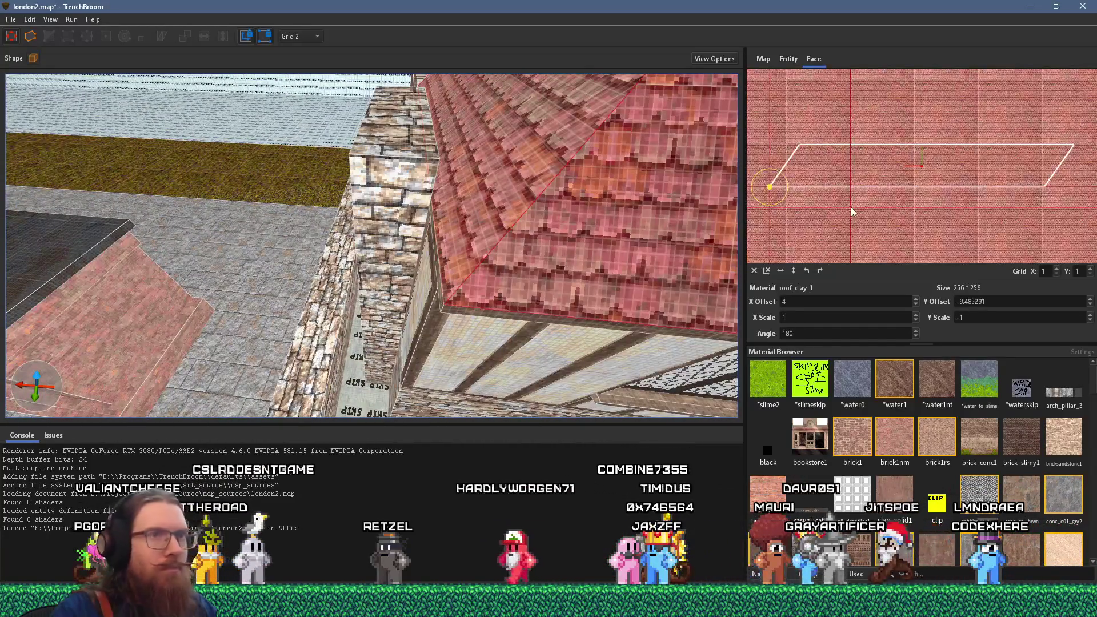
pyautogui.scroll(5, 851, 212)
pyautogui.scroll(3, 825, 161)
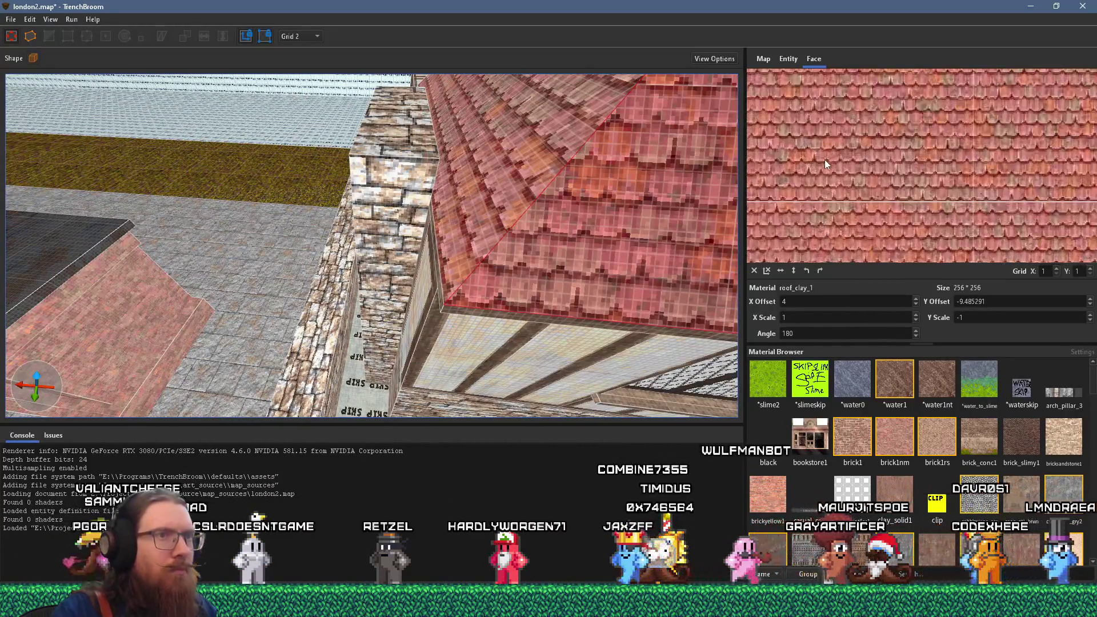
pyautogui.moveTo(826, 161); pyautogui.dragTo(834, 161)
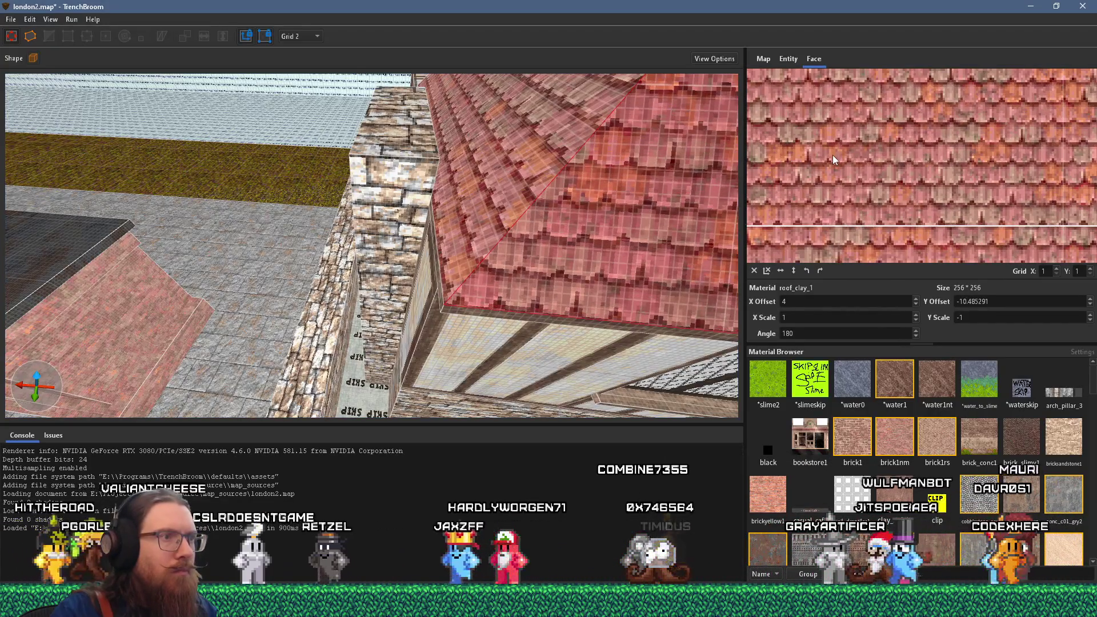
pyautogui.scroll(1, 498, 256)
pyautogui.scroll(3, 498, 257)
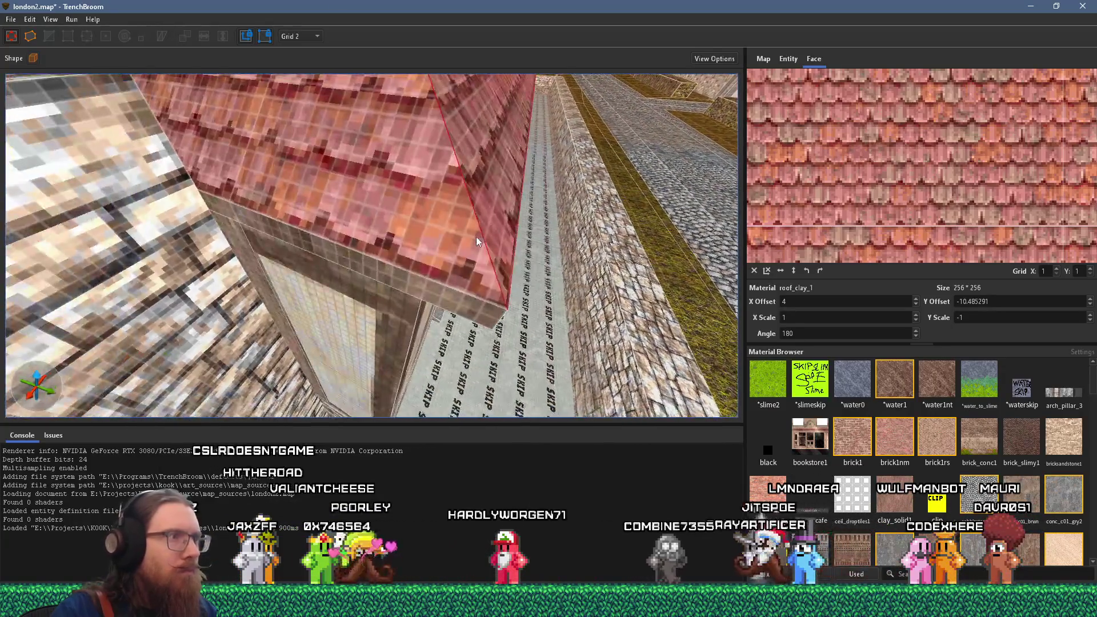
# - Set the first roof face's vertical texture offset to -2.3
pyautogui.keyDown('alt'); pyautogui.click(440, 233); pyautogui.keyUp('alt')
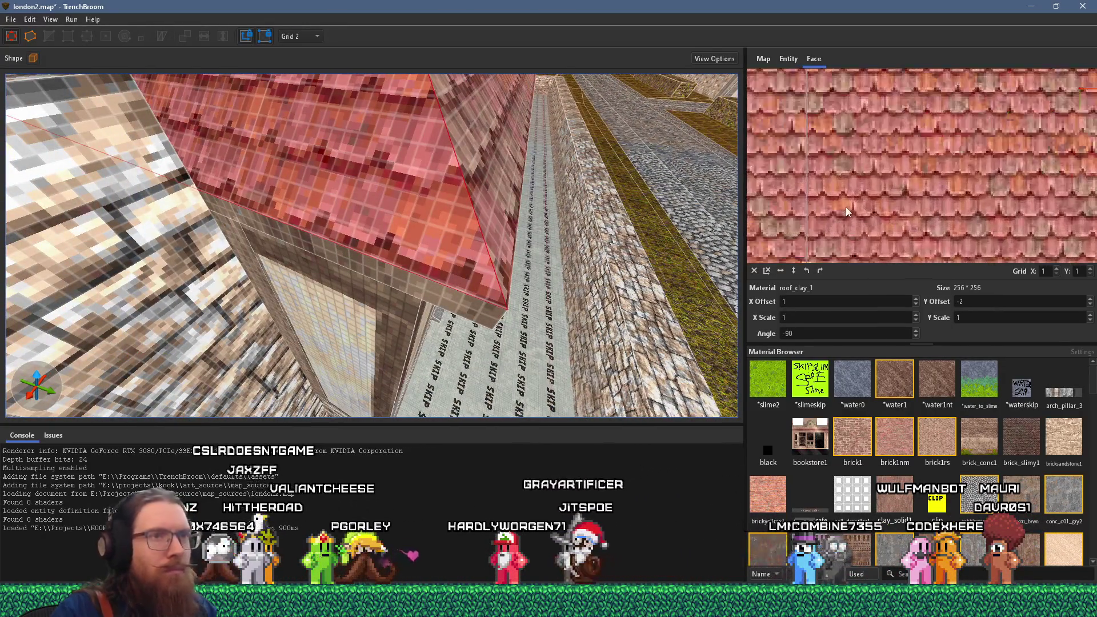
pyautogui.moveTo(856, 211); pyautogui.dragTo(859, 205)
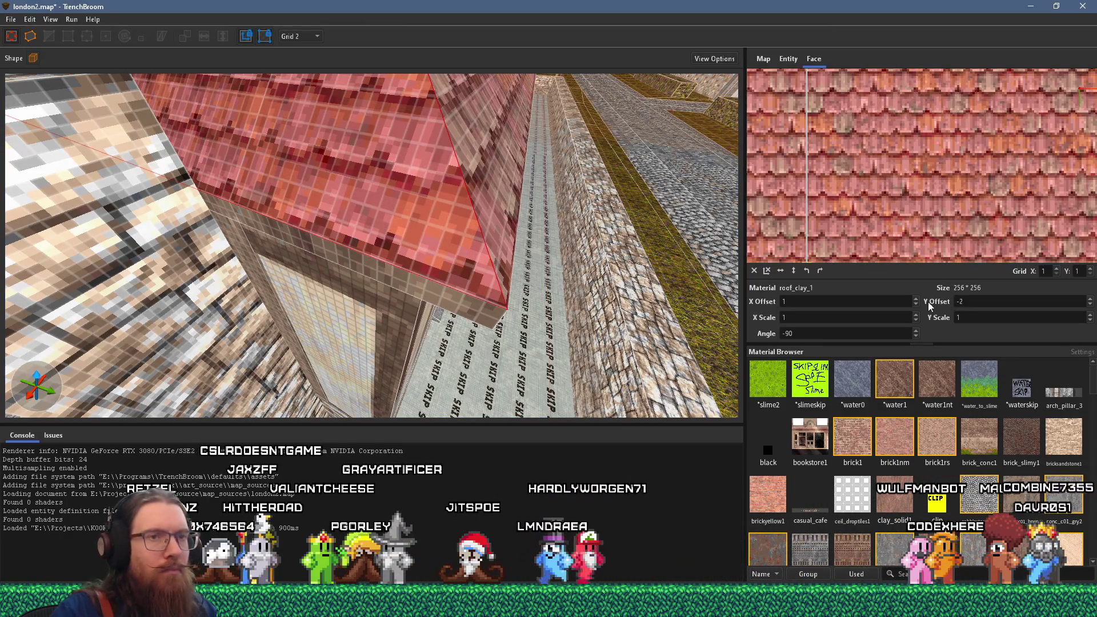
pyautogui.click(974, 301)
pyautogui.write('.1')
pyautogui.press('Return')
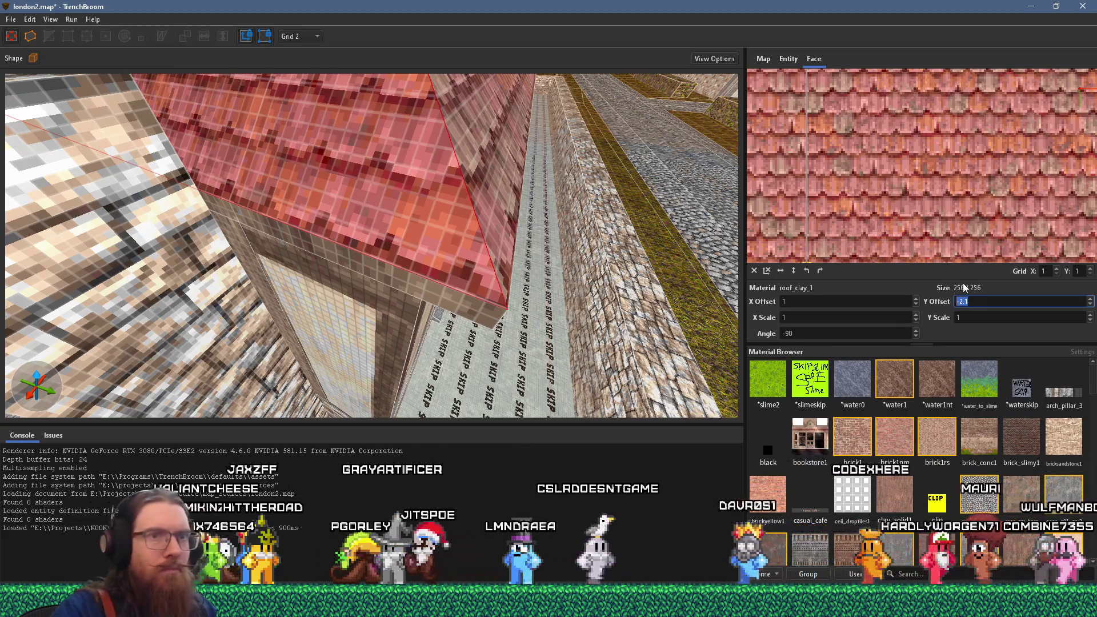
pyautogui.click(984, 303)
pyautogui.write('2')
pyautogui.press('Return')
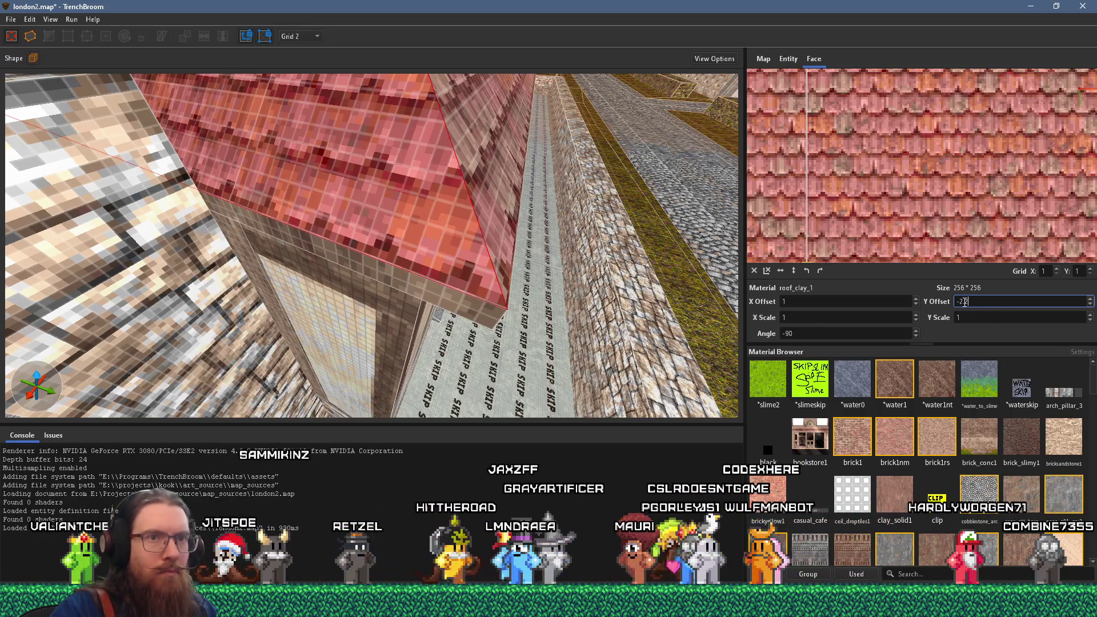
pyautogui.write('3')
pyautogui.press('Return')
# - Set the neighbouring roof face's Y offset to -10 and check the tile alignment along the roof
pyautogui.moveTo(623, 246); pyautogui.dragTo(629, 251)
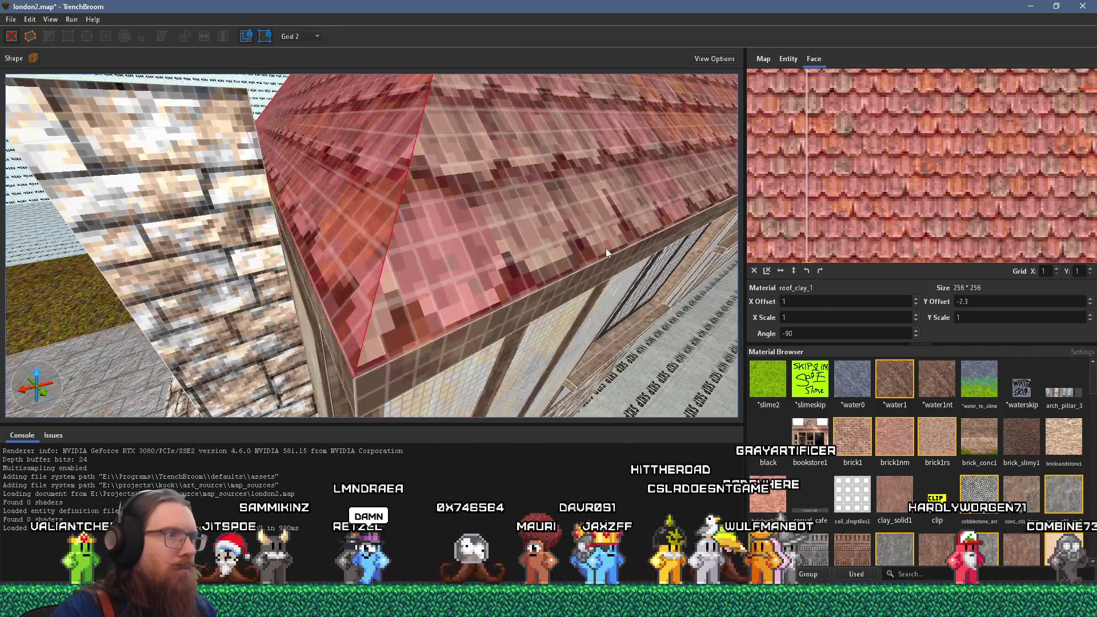
pyautogui.keyDown('shift'); pyautogui.click(576, 243); pyautogui.keyUp('shift')
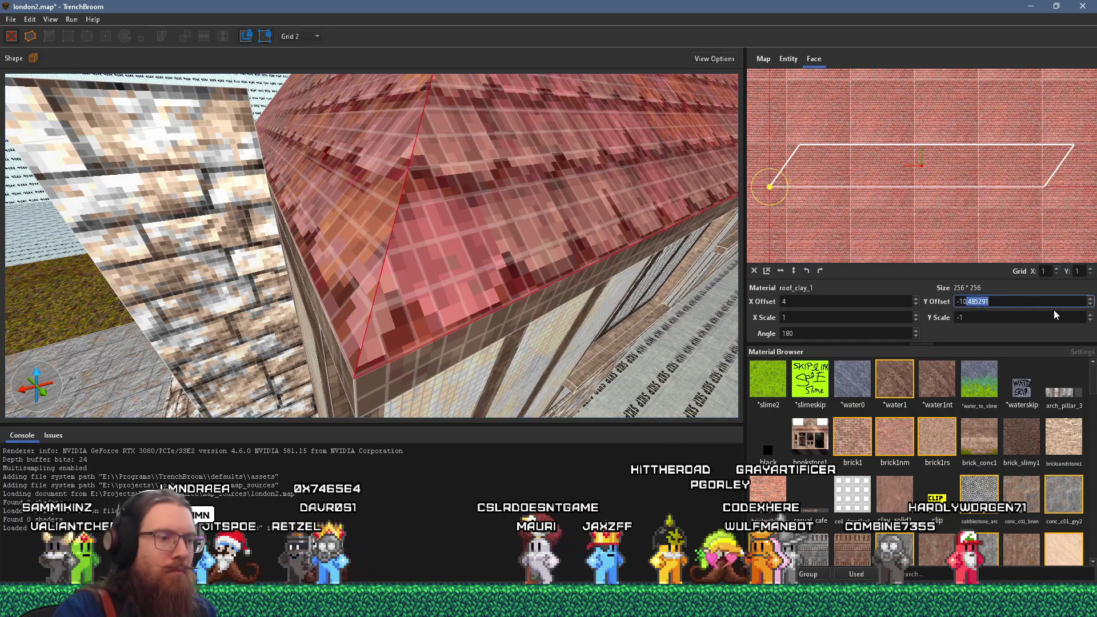
pyautogui.press('BackSpace')
pyautogui.press('Return')
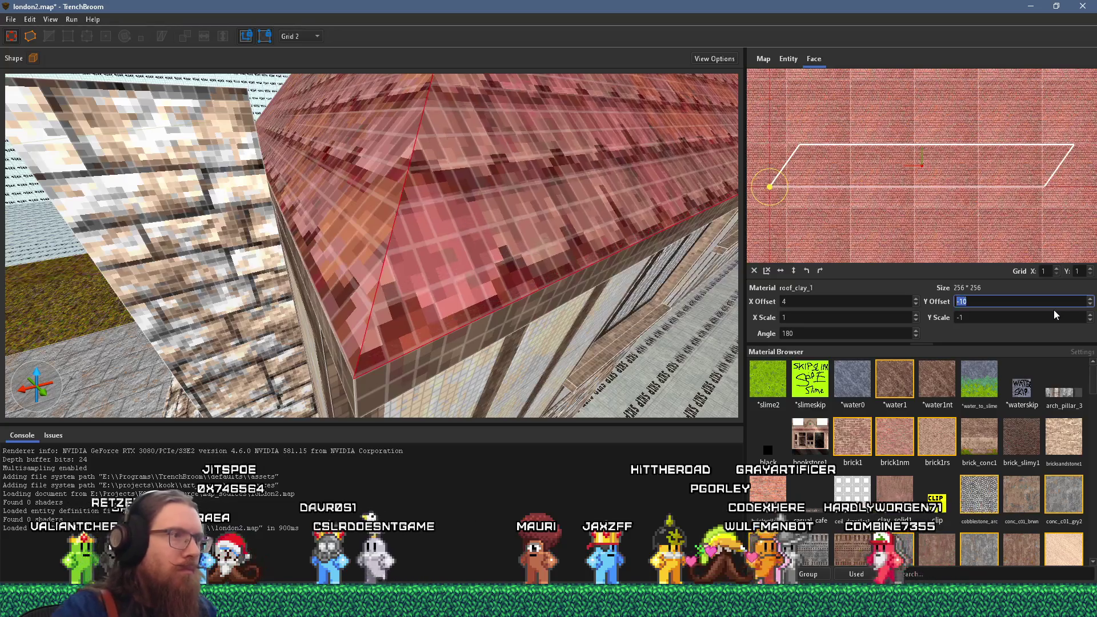
pyautogui.moveTo(728, 290); pyautogui.dragTo(600, 296)
pyautogui.scroll(-10, 549, 286)
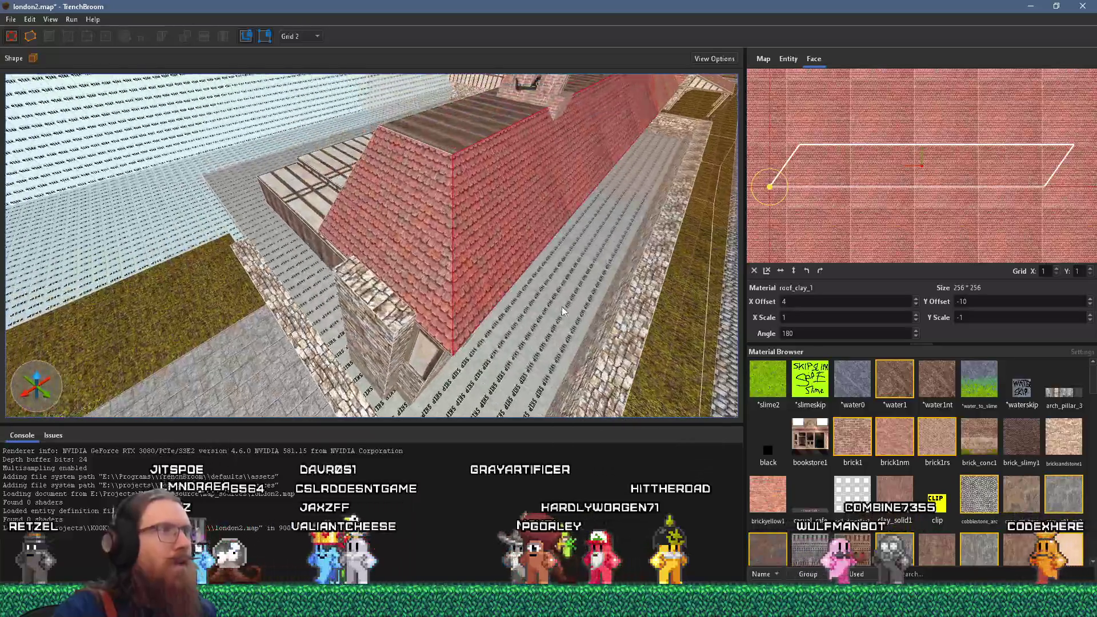
pyautogui.keyDown('shift'); pyautogui.click(499, 276); pyautogui.keyUp('shift')
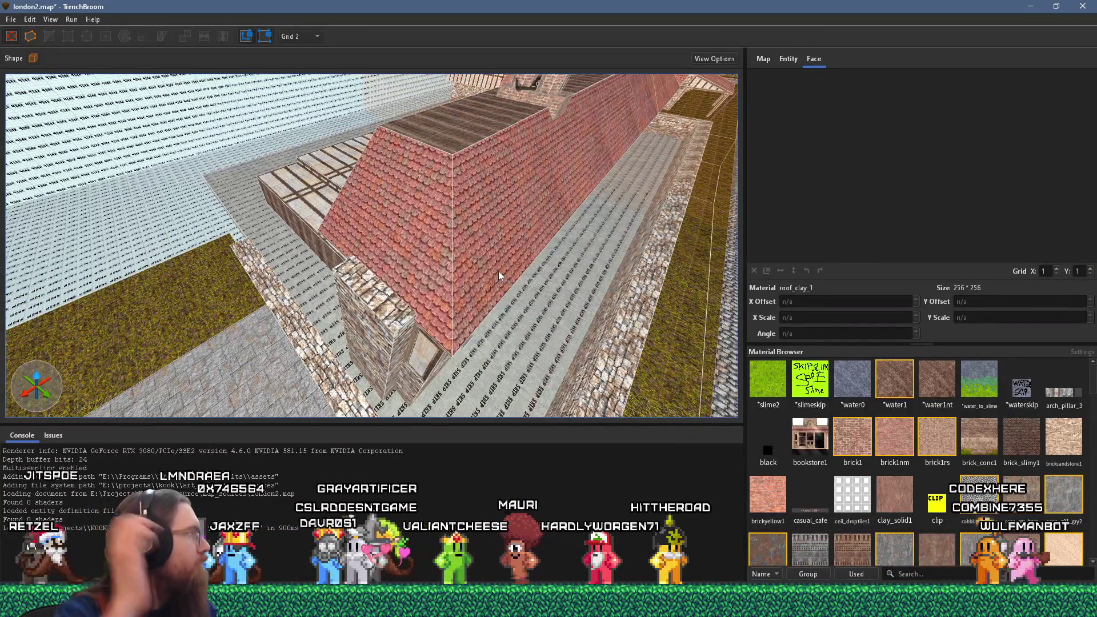
# - Select every brush of the brick outbuilding, including roof and tall box, and choose to group them
pyautogui.moveTo(541, 262); pyautogui.dragTo(392, 114)
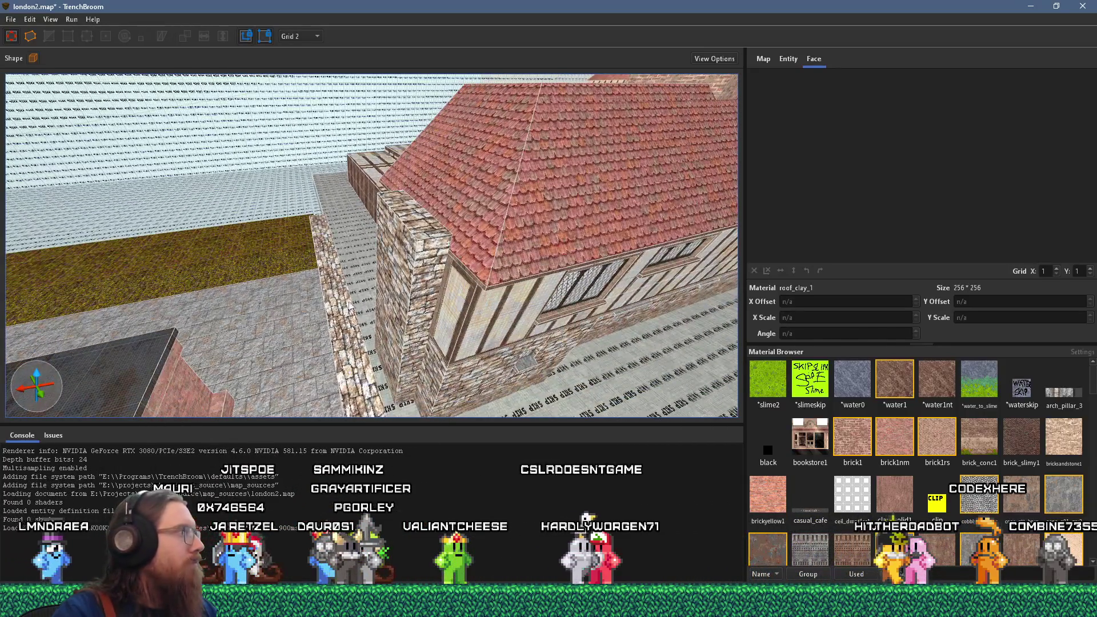
pyautogui.scroll(-5, 350, 307)
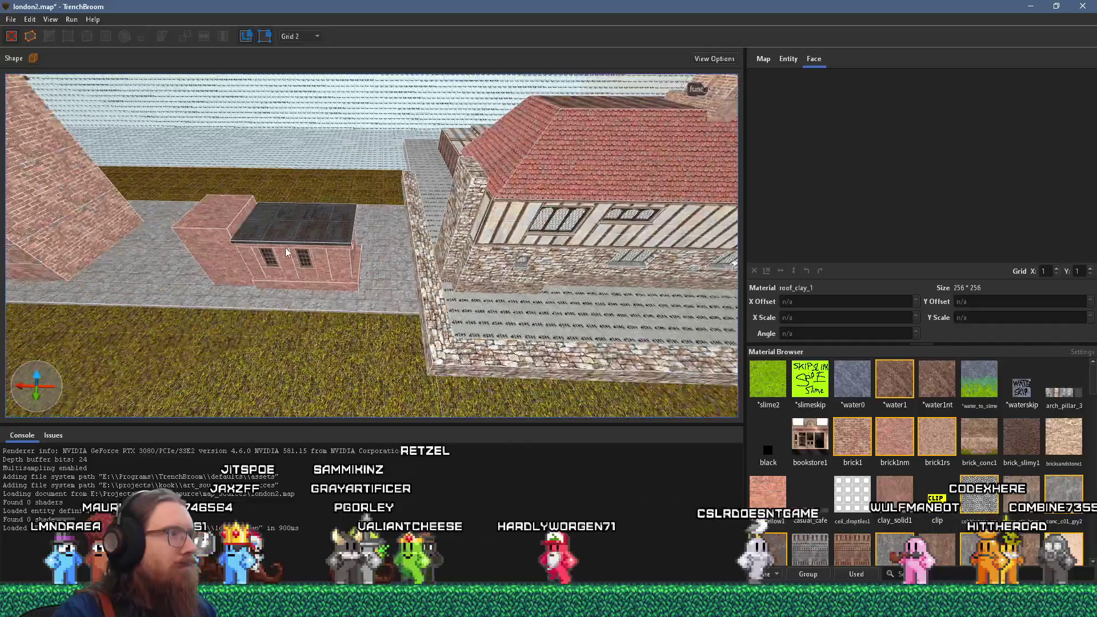
pyautogui.click(288, 252)
pyautogui.moveTo(288, 252); pyautogui.dragTo(419, 272)
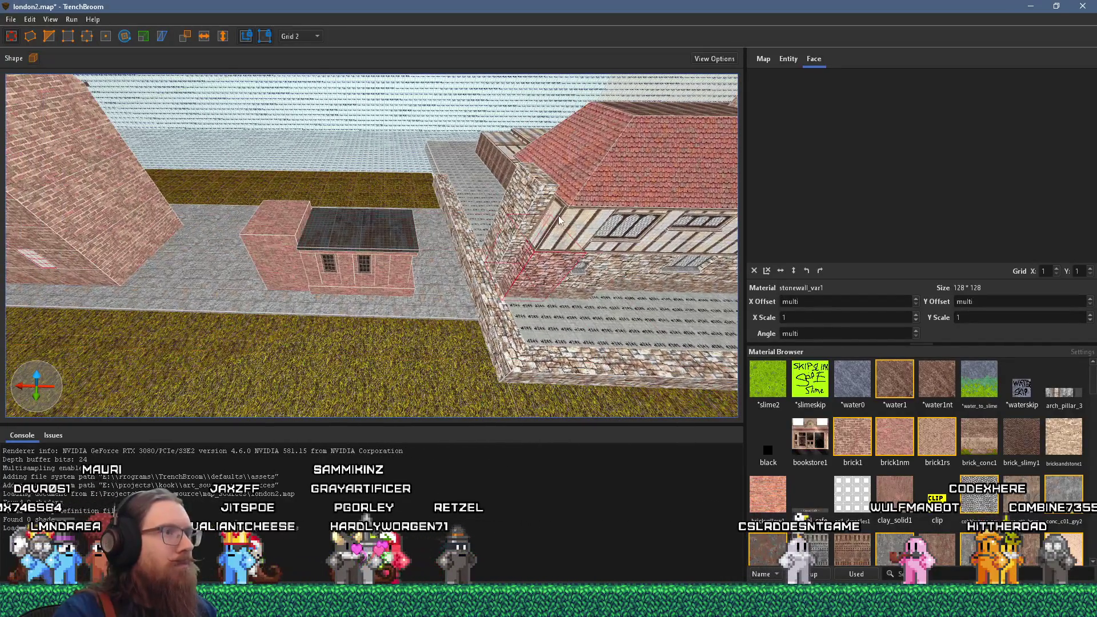
pyautogui.moveTo(466, 233); pyautogui.dragTo(506, 220)
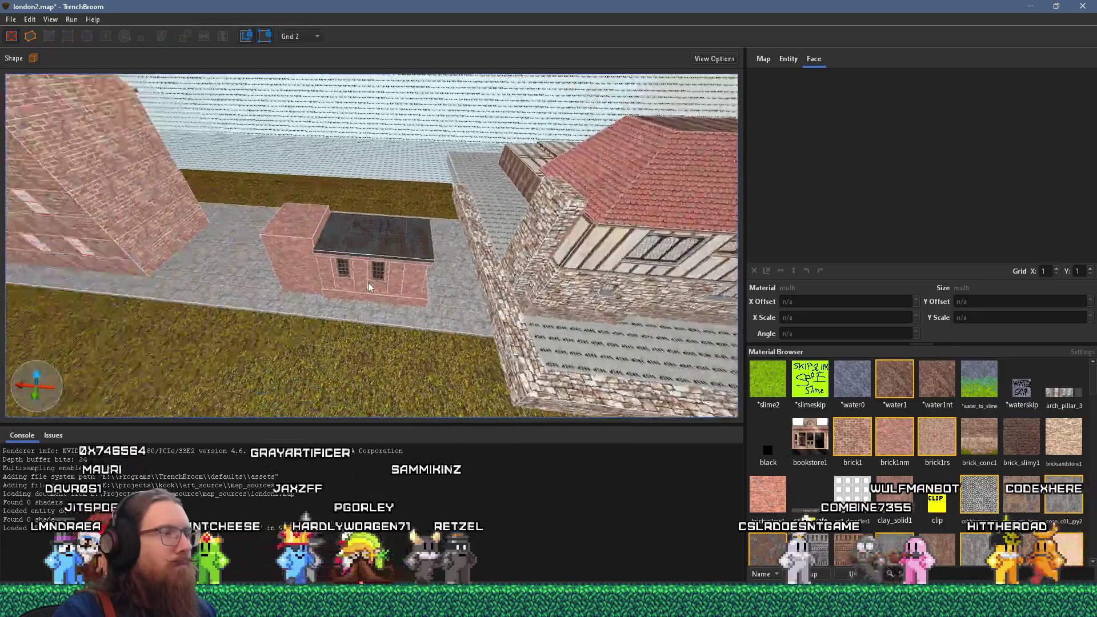
pyautogui.click(357, 280)
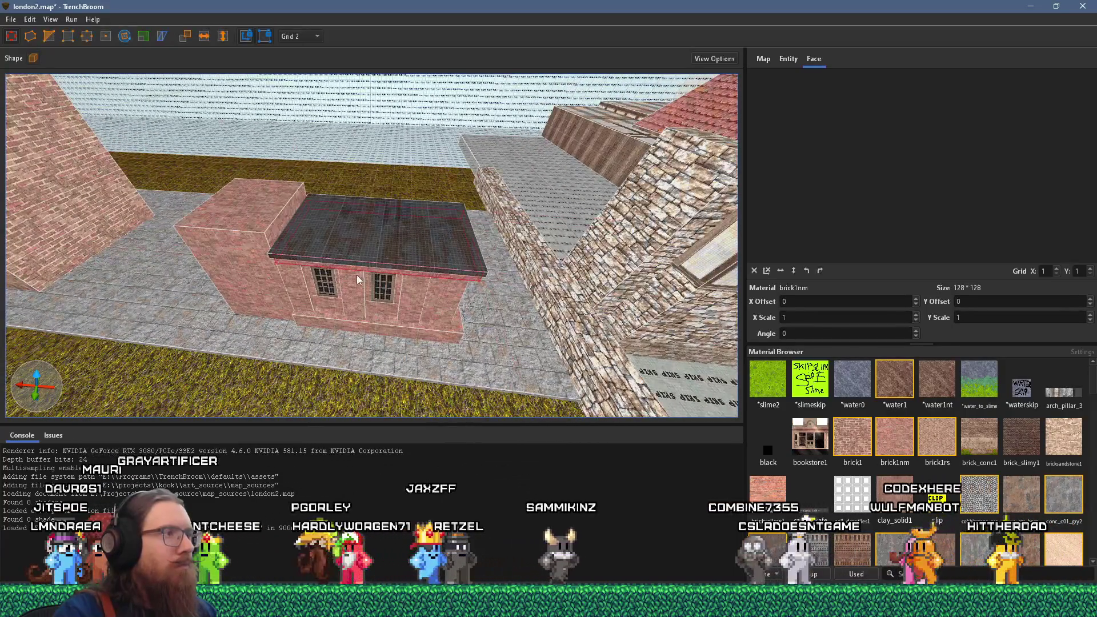
pyautogui.doubleClick(415, 280)
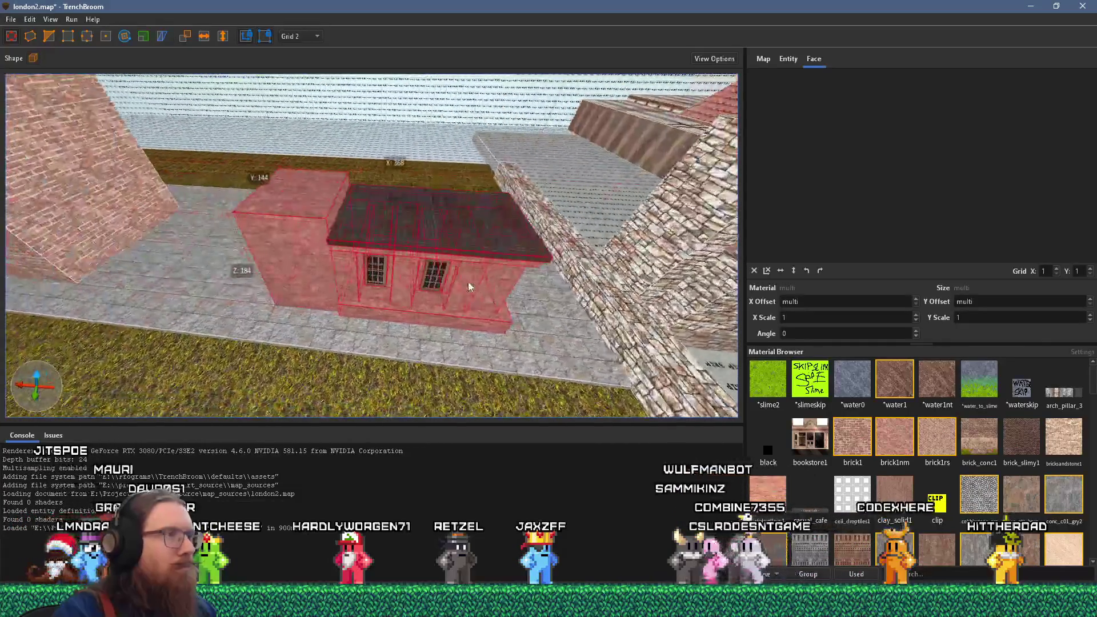
pyautogui.rightClick(455, 273)
pyautogui.click(522, 276)
pyautogui.write('Industrialish buildin')
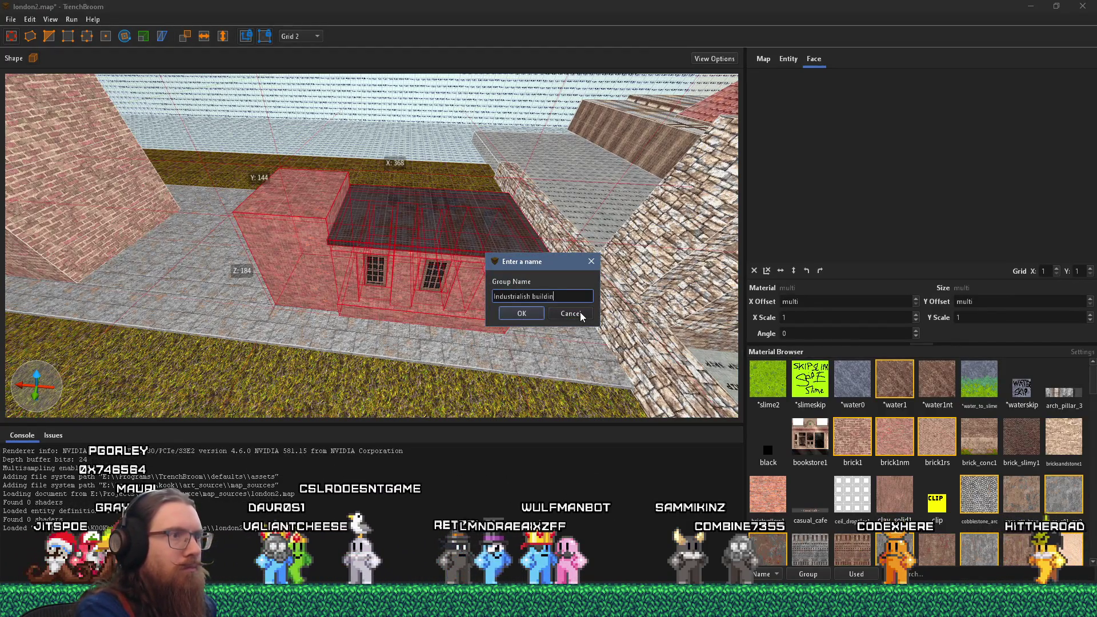
# - Name the new group 'Industrialish building'
pyautogui.write('g')
pyautogui.press('Return')
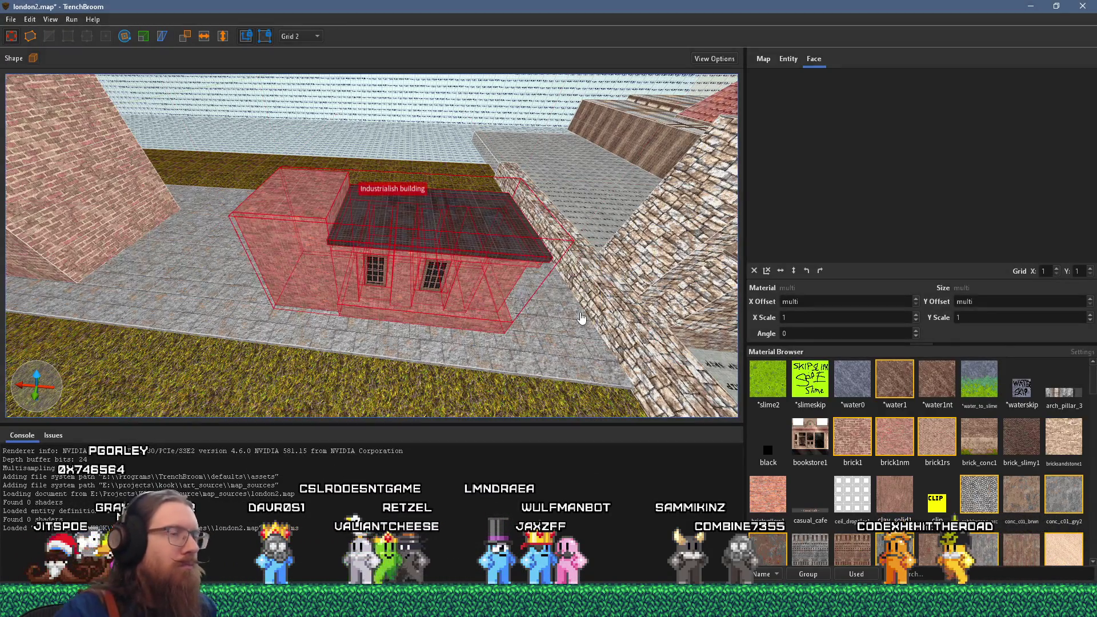
pyautogui.scroll(-3, 355, 228)
pyautogui.moveTo(456, 286)
pyautogui.mouseDown()
pyautogui.moveTo(318, 222)
pyautogui.moveTo(378, 296)
pyautogui.moveTo(465, 301)
pyautogui.moveTo(497, 322)
pyautogui.moveTo(448, 319)
pyautogui.moveTo(400, 240)
pyautogui.mouseUp()
# - Set the grid to 32 and move the Industrialish building group to a new spot
pyautogui.click(299, 36)
pyautogui.click(293, 117)
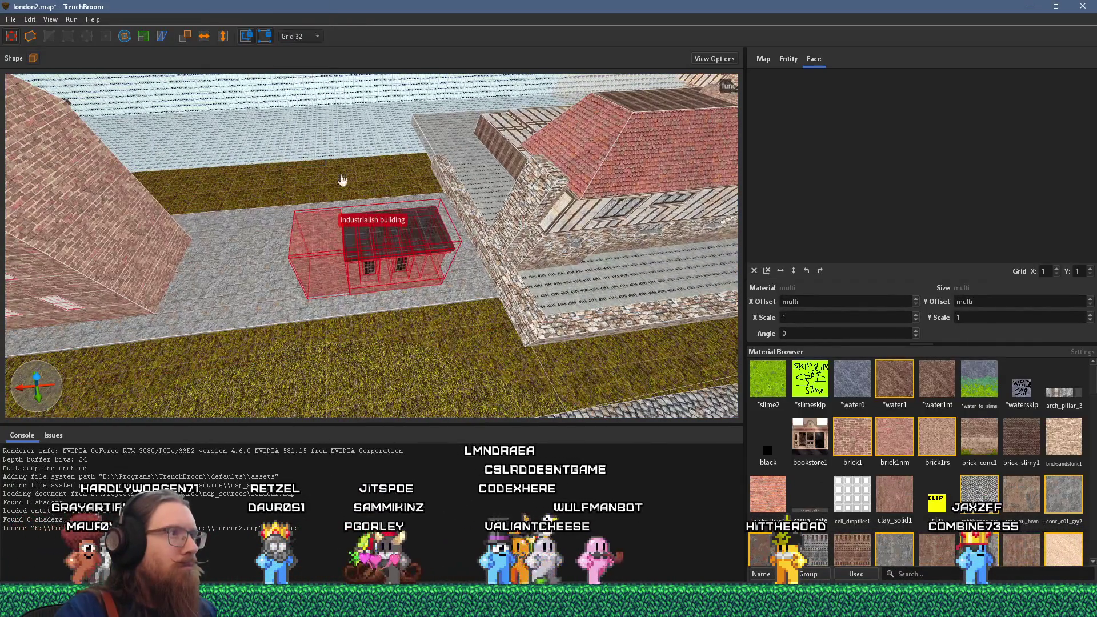
pyautogui.moveTo(399, 235)
pyautogui.mouseDown()
pyautogui.moveTo(293, 247)
pyautogui.moveTo(357, 252)
pyautogui.moveTo(370, 231)
pyautogui.moveTo(386, 232)
pyautogui.moveTo(387, 216)
pyautogui.mouseUp()
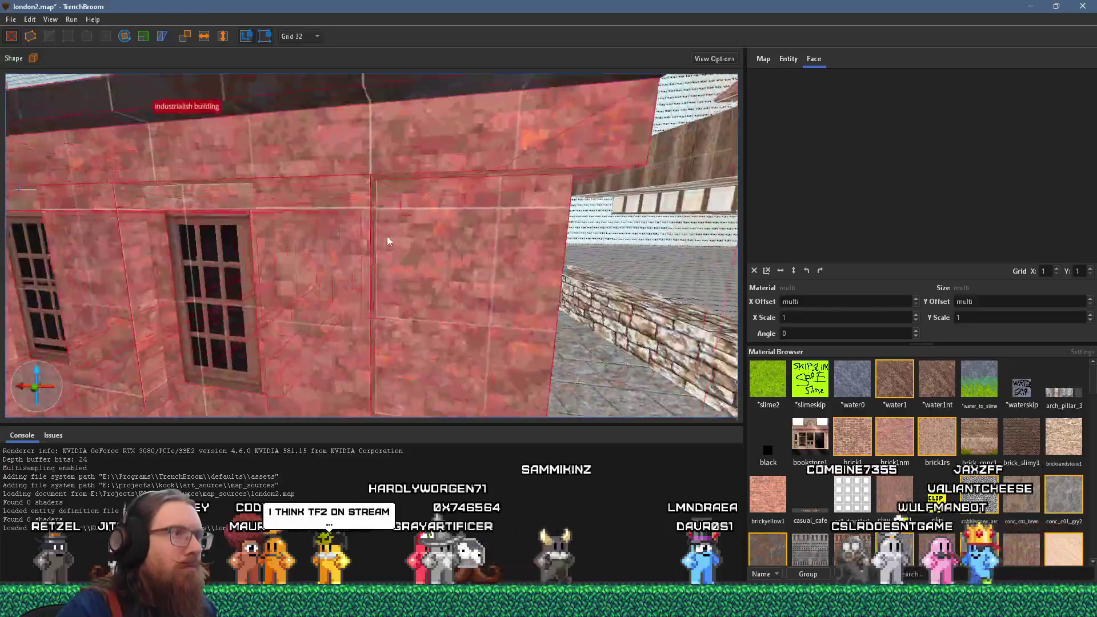
# - Add the two window lintels to the Industrialish building group
pyautogui.click(502, 127)
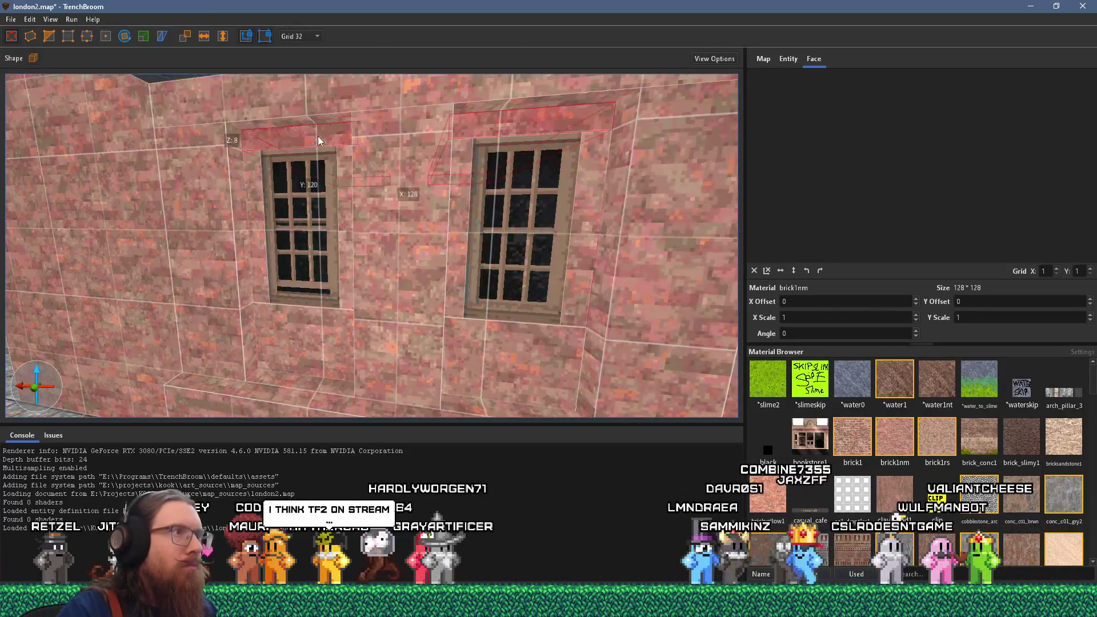
pyautogui.rightClick(383, 208)
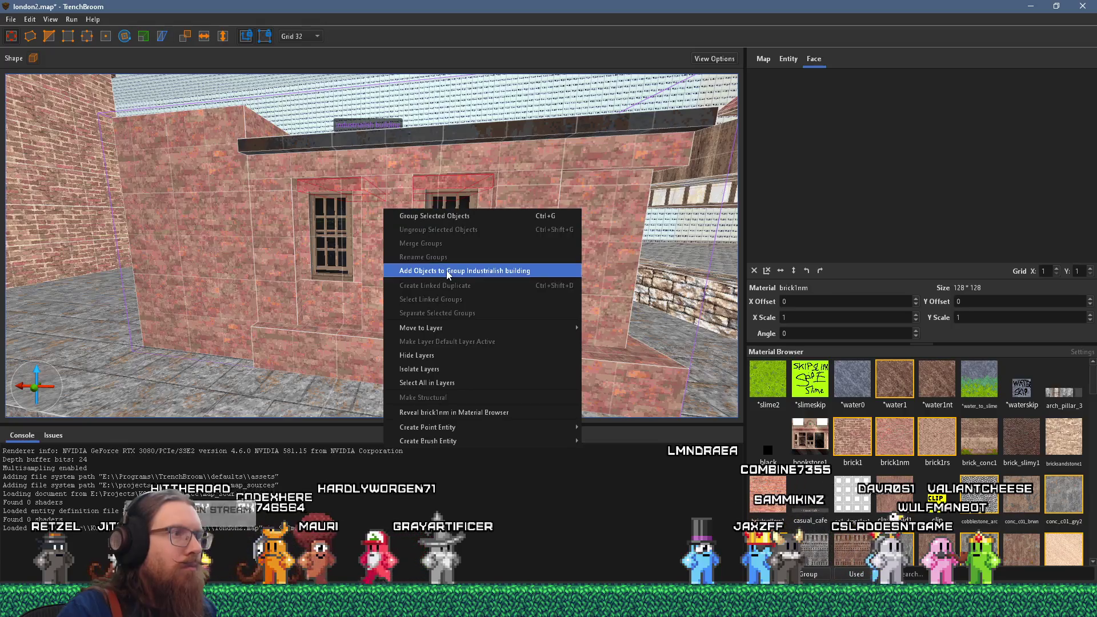
pyautogui.click(409, 271)
pyautogui.press('Escape')
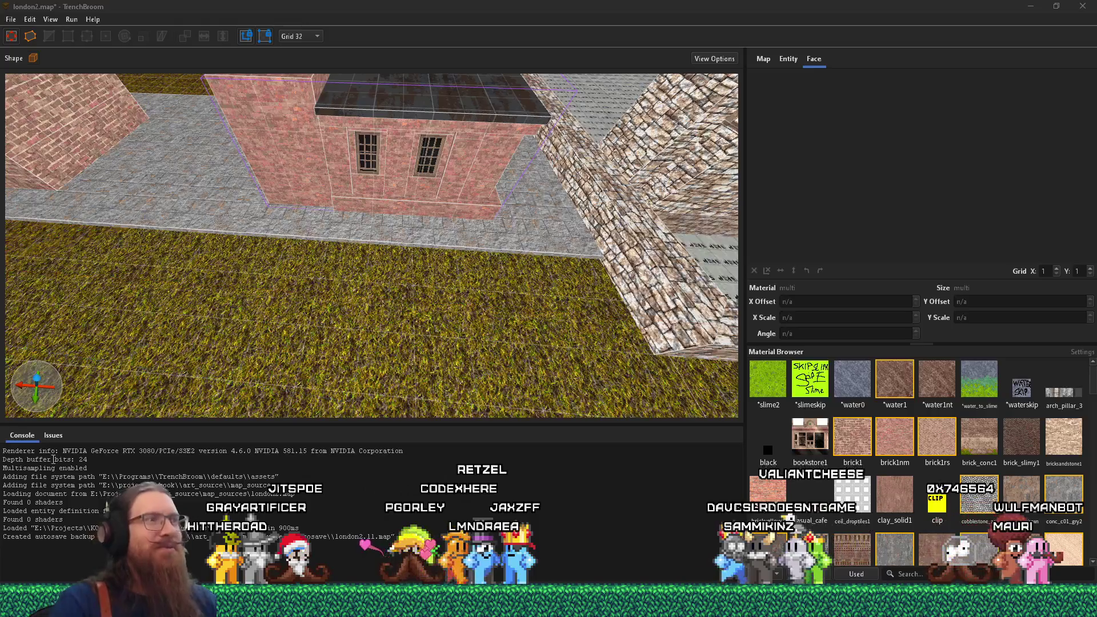
pyautogui.scroll(-10, 417, 317)
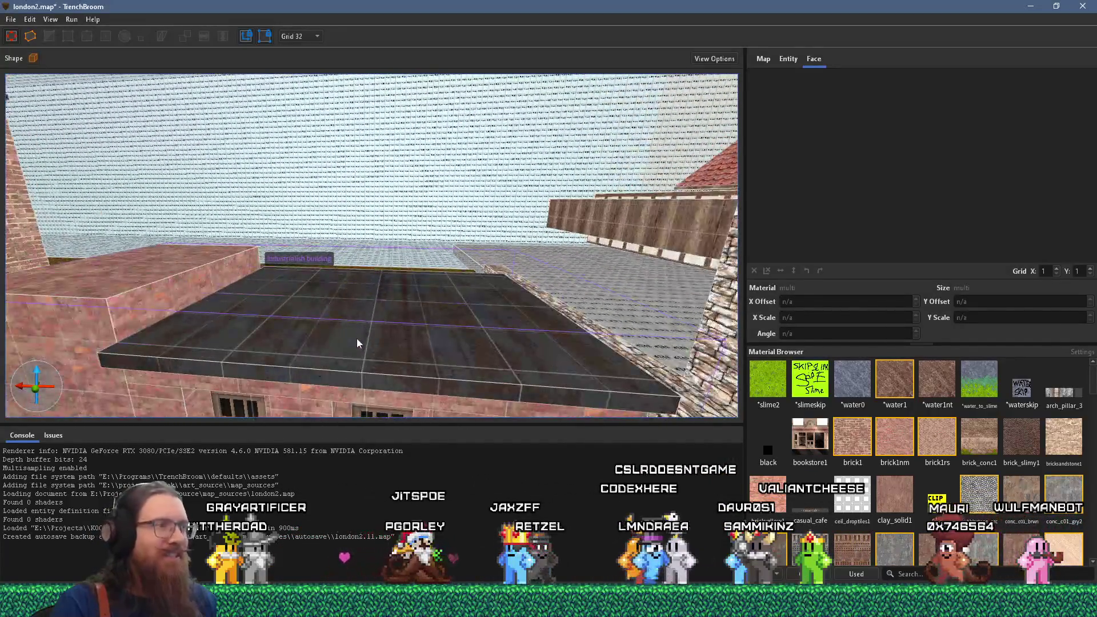
pyautogui.click(359, 351)
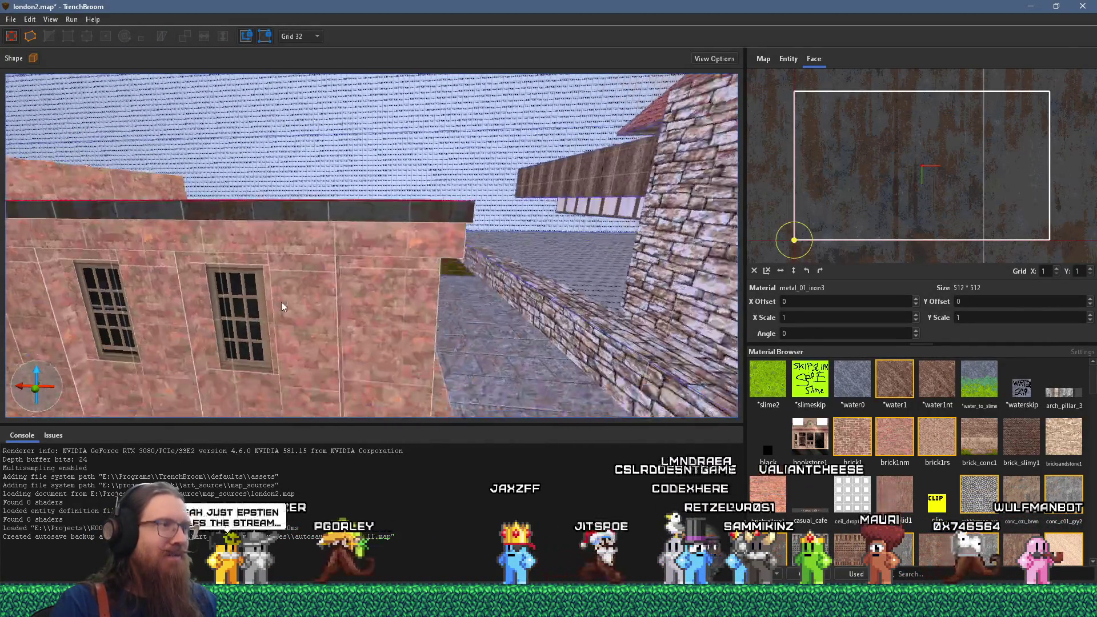
pyautogui.scroll(-5, 282, 302)
pyautogui.click(310, 259)
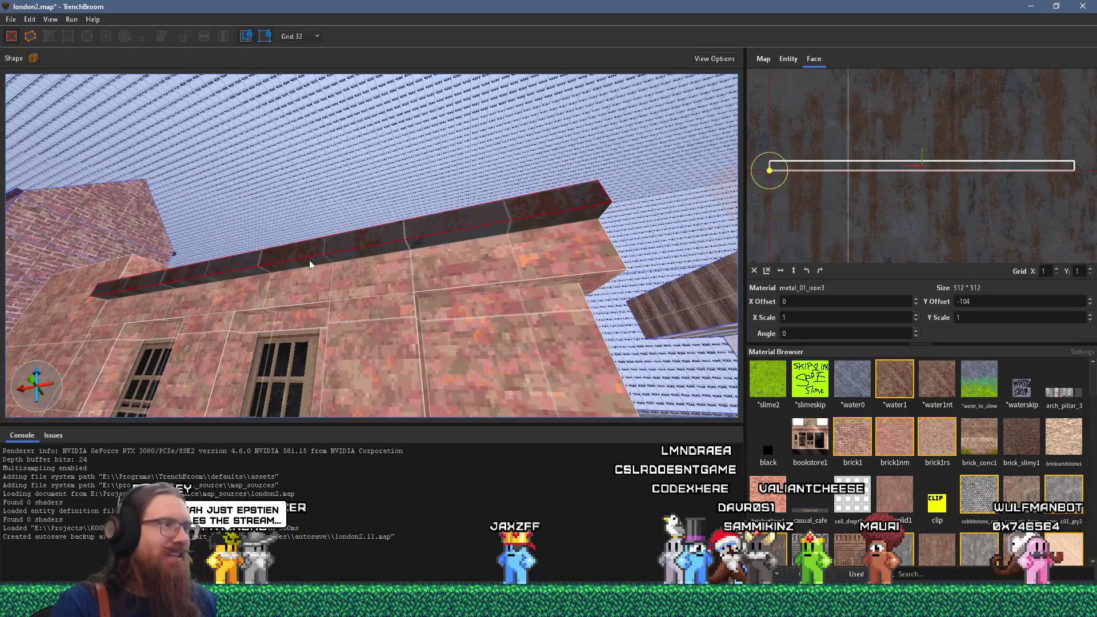
pyautogui.scroll(-5, 294, 268)
pyautogui.press('Escape')
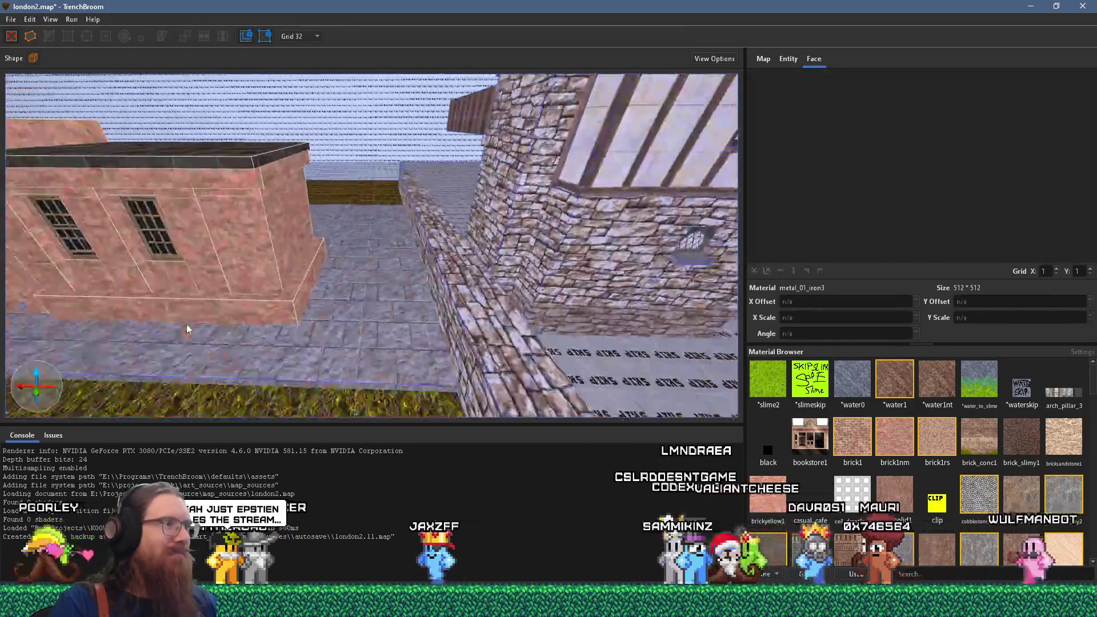
pyautogui.scroll(5, 186, 324)
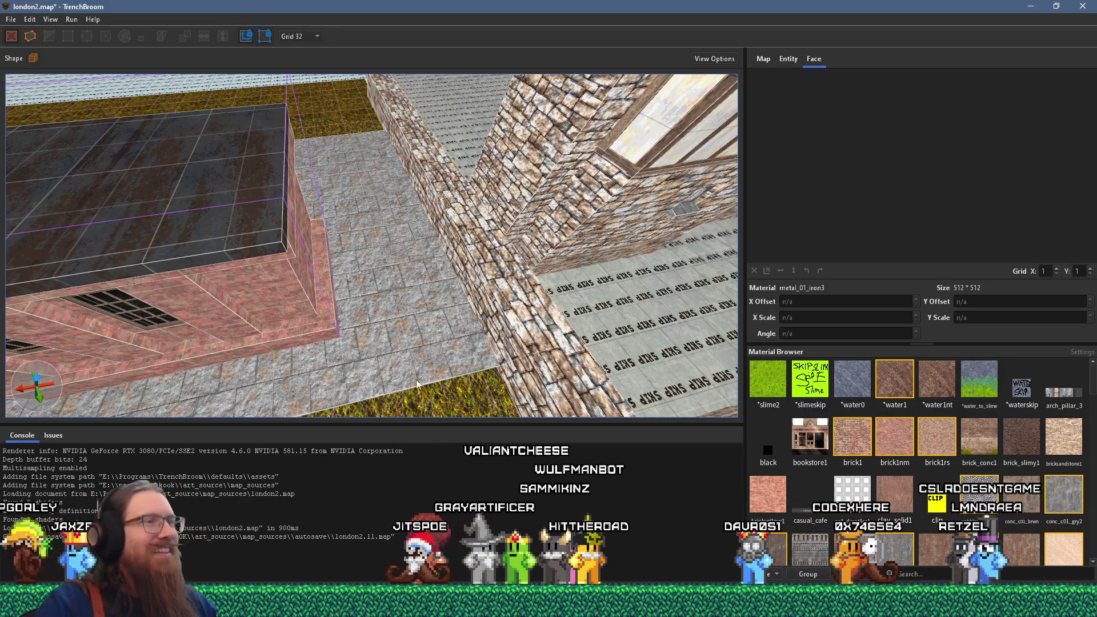
pyautogui.scroll(-5, 424, 327)
pyautogui.click(404, 297)
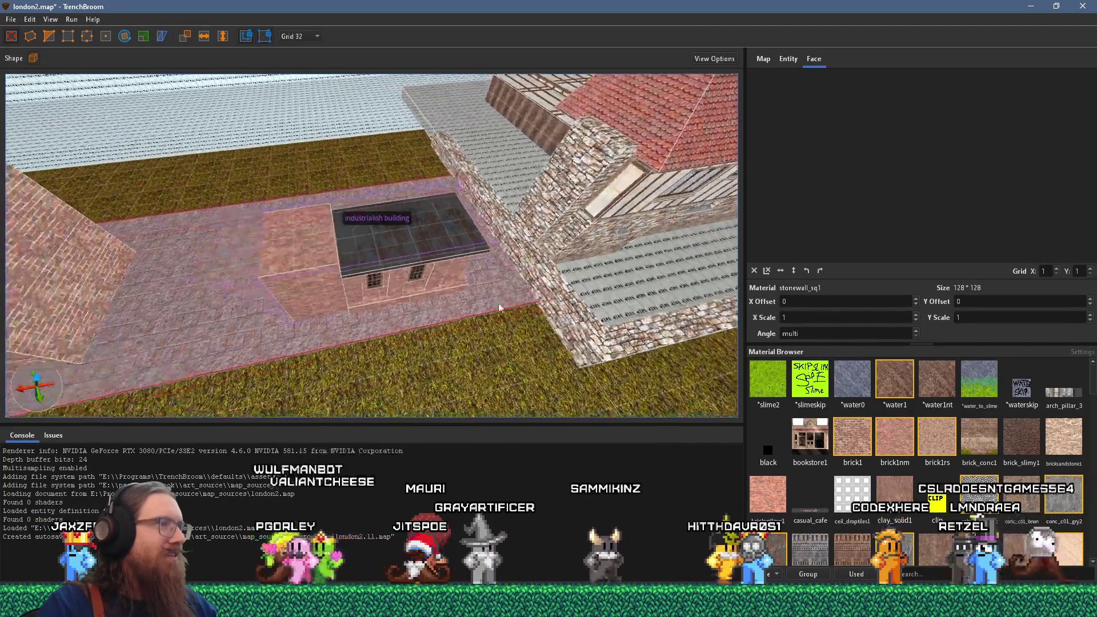
# - Slide the Industrialish building group left onto the pavement
pyautogui.press('Escape')
pyautogui.click(416, 237)
pyautogui.moveTo(416, 237)
pyautogui.mouseDown()
pyautogui.moveTo(280, 245)
pyautogui.moveTo(240, 262)
pyautogui.mouseUp()
pyautogui.click(368, 282)
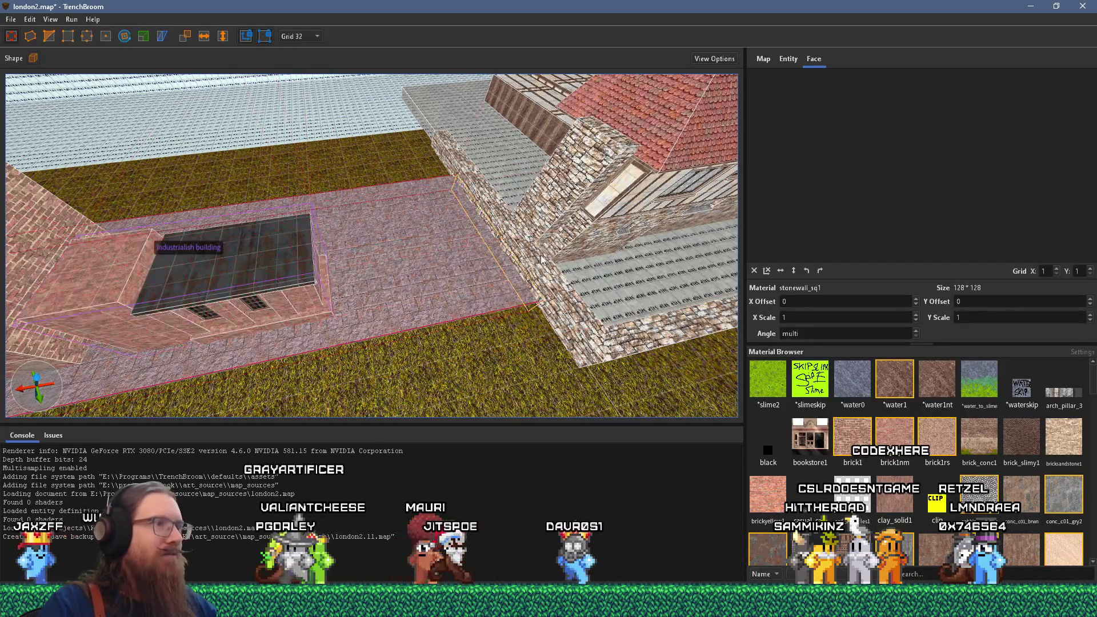
pyautogui.click(388, 294)
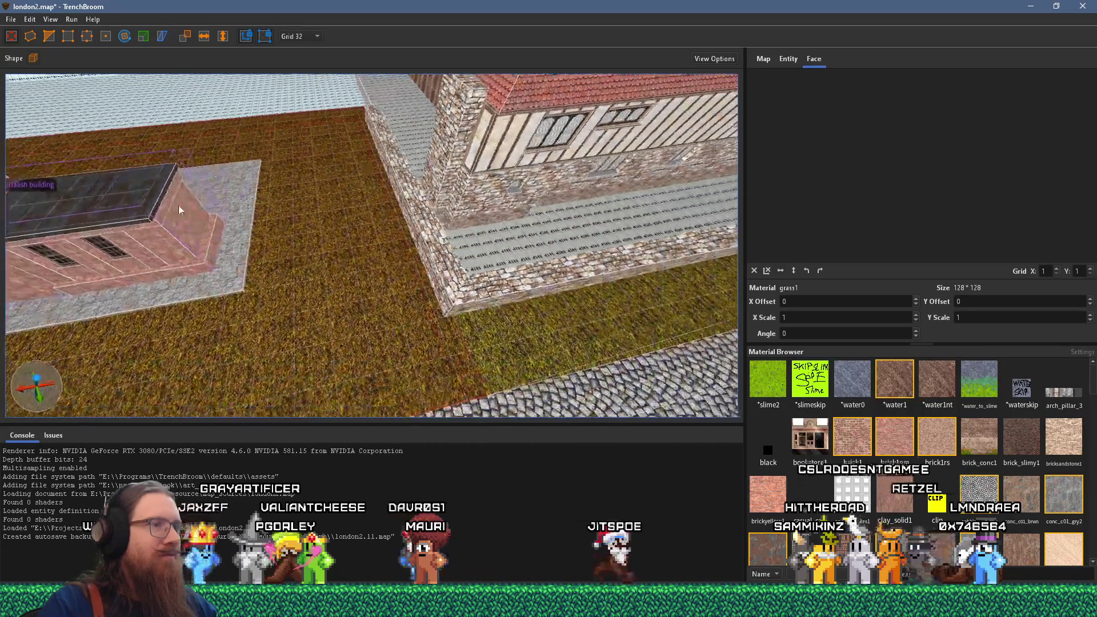
# - Nudge the stone wall strip left to the grass edge
pyautogui.press('a')
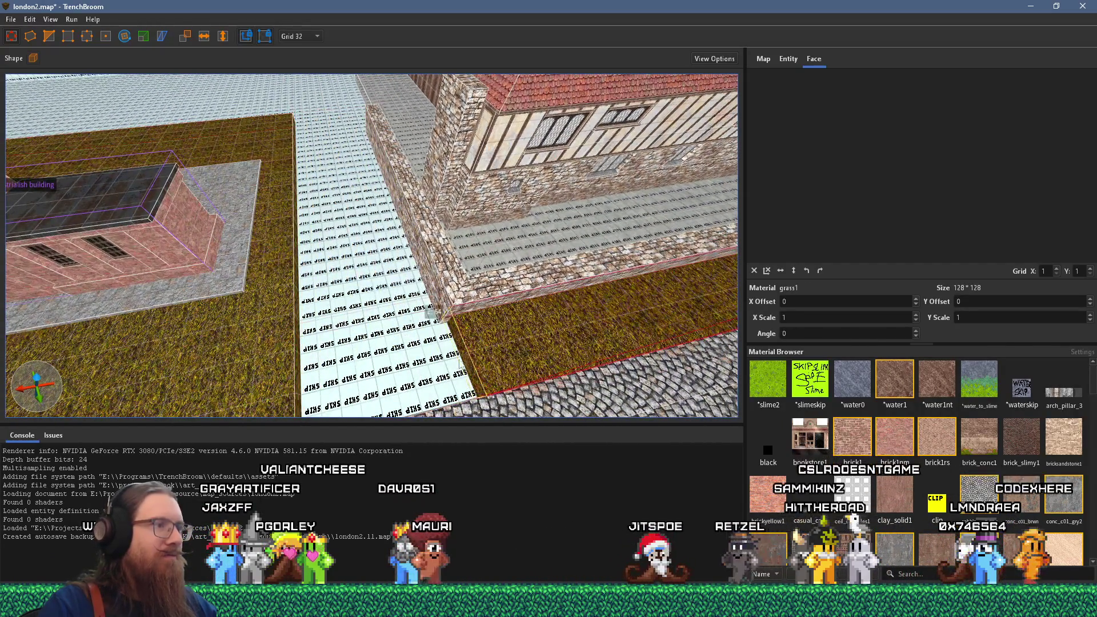
pyautogui.press('a')
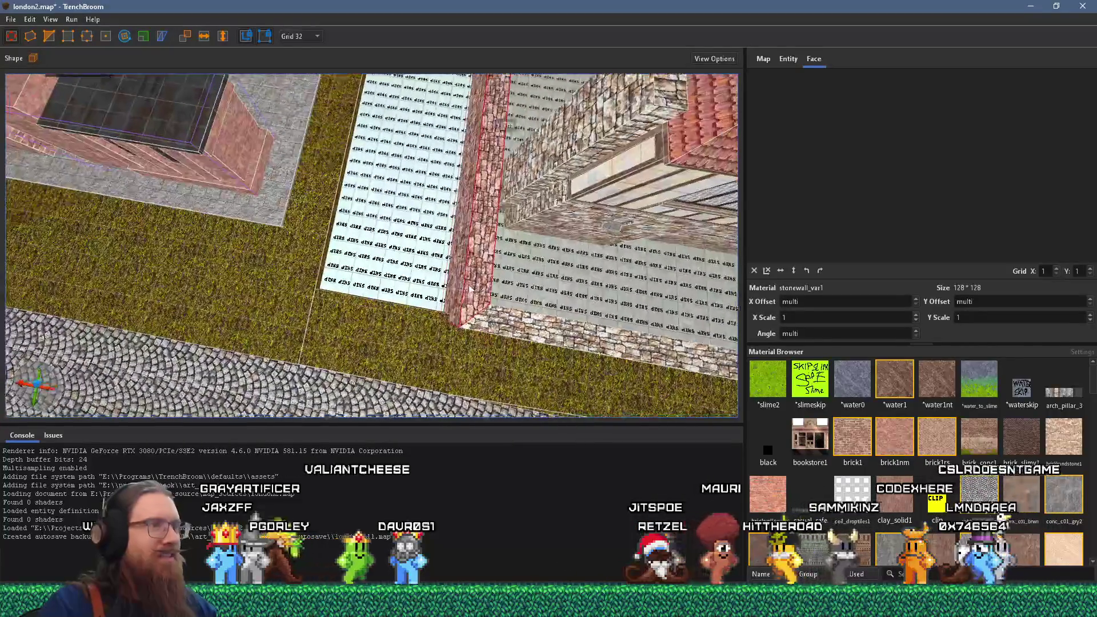
pyautogui.click(372, 274)
pyautogui.press('Left')
pyautogui.press('Left')
pyautogui.press('Left')
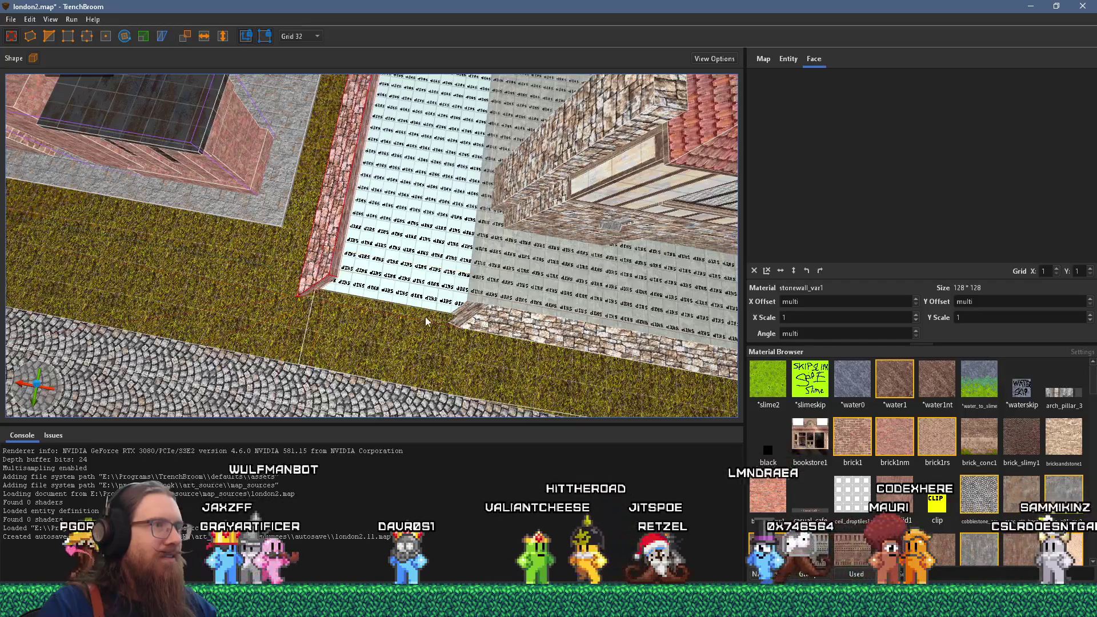
# - Select the brick strip, the stone pillar at the house end, and the floor beside the house
pyautogui.click(450, 327)
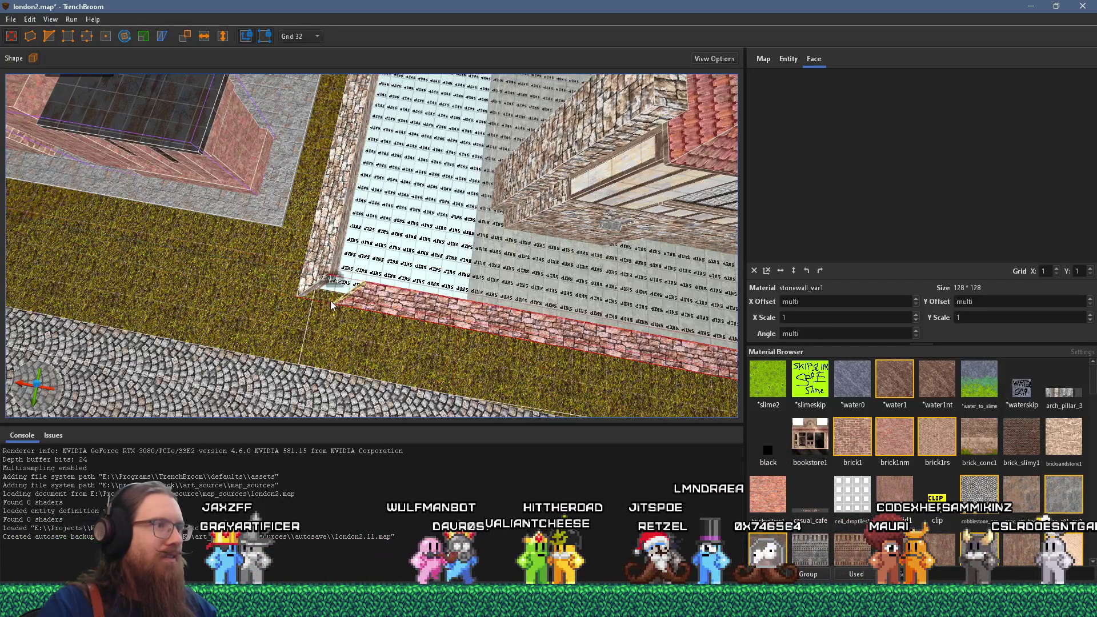
pyautogui.moveTo(302, 313); pyautogui.dragTo(395, 75)
pyautogui.scroll(3, 424, 240)
pyautogui.click(456, 242)
pyautogui.click(474, 329)
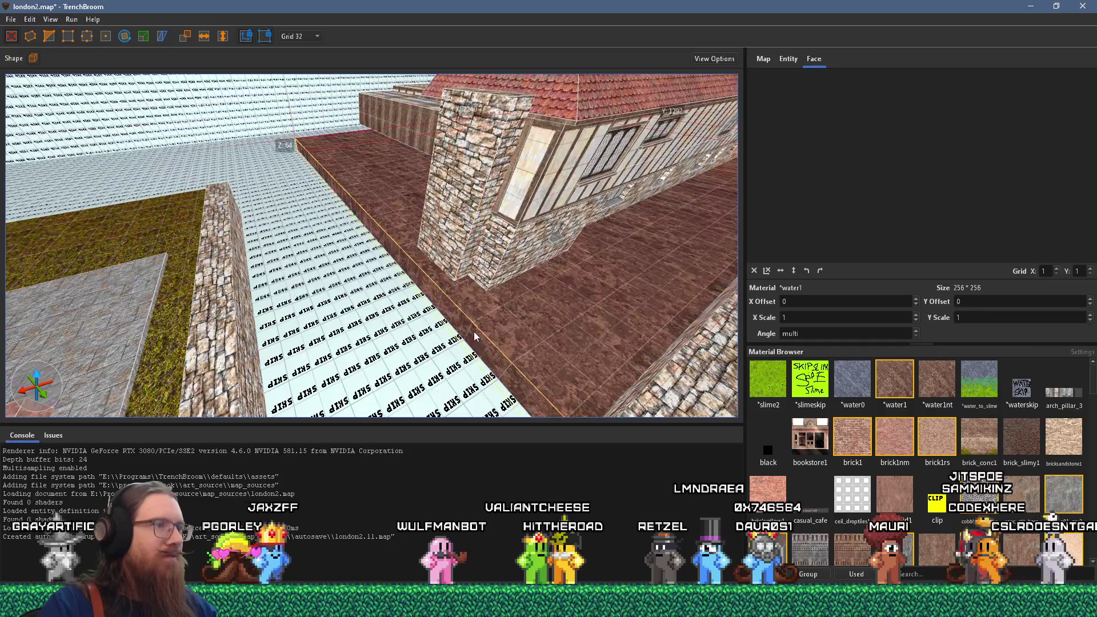
# - Undo the water texture so the floor beside the house is skip again, then inspect the wall block
pyautogui.hotkey('ctrl', 'z')
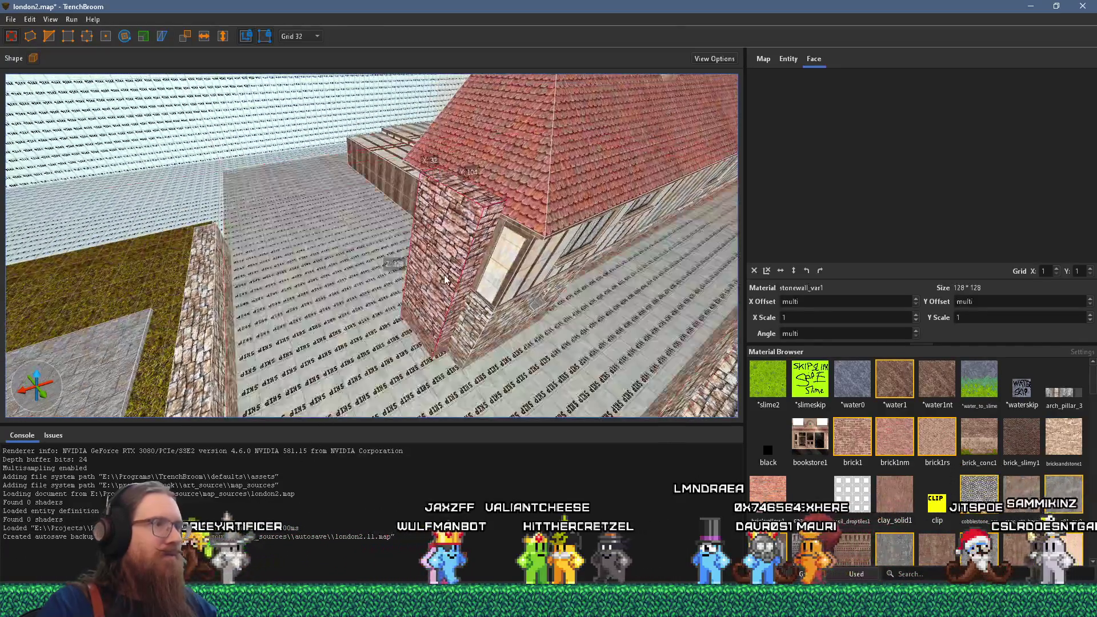
pyautogui.scroll(5, 280, 343)
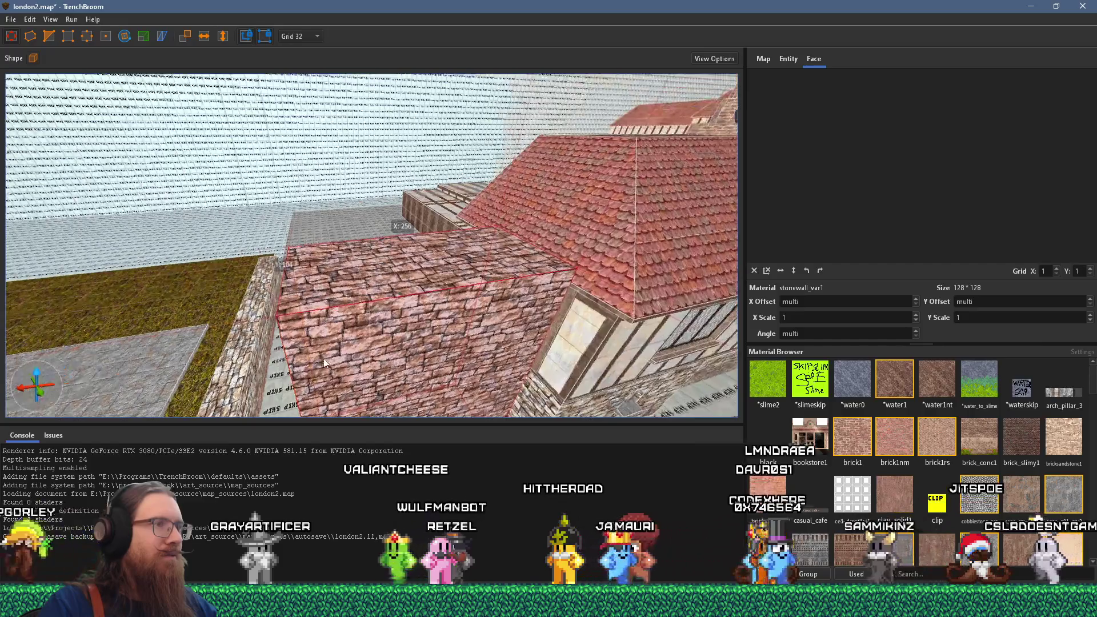
pyautogui.scroll(-5, 348, 303)
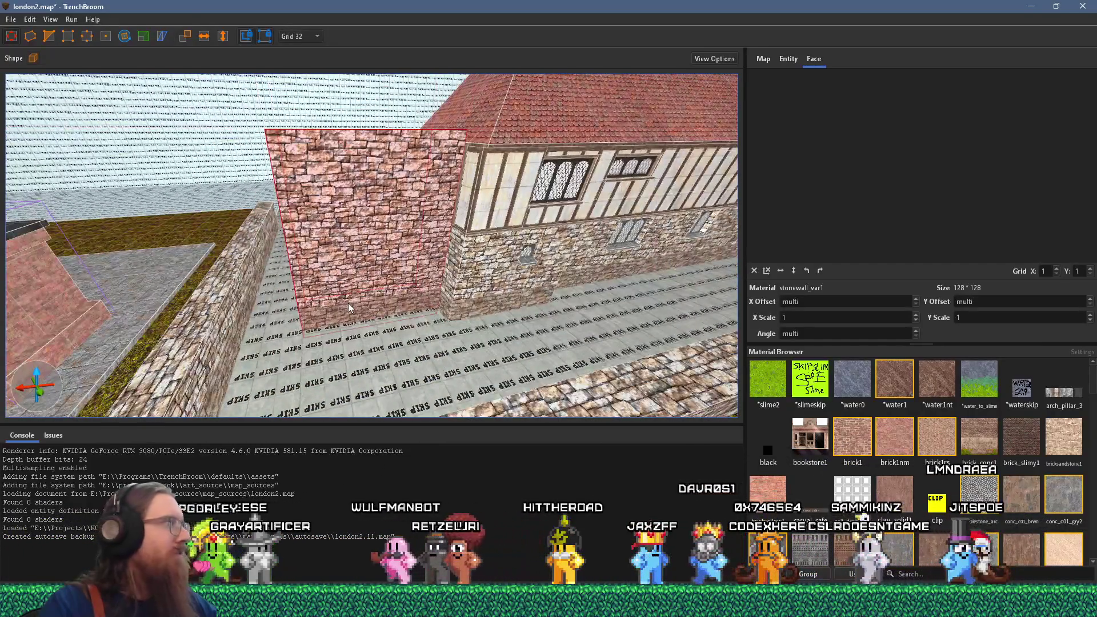
pyautogui.scroll(-2, 362, 343)
pyautogui.scroll(8, 362, 343)
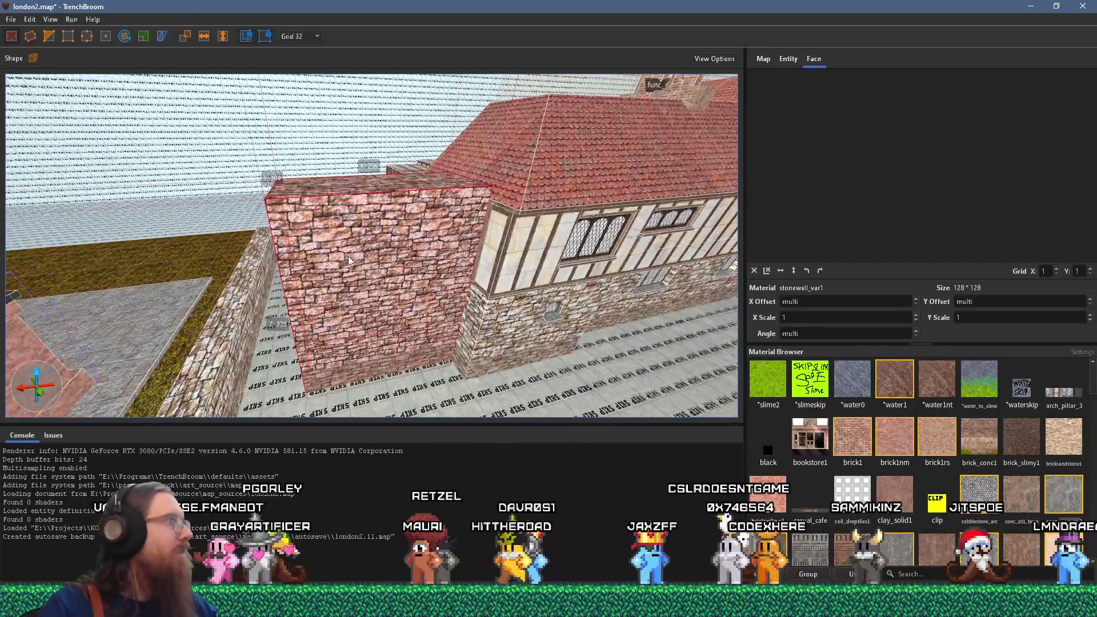
pyautogui.scroll(-5, 356, 294)
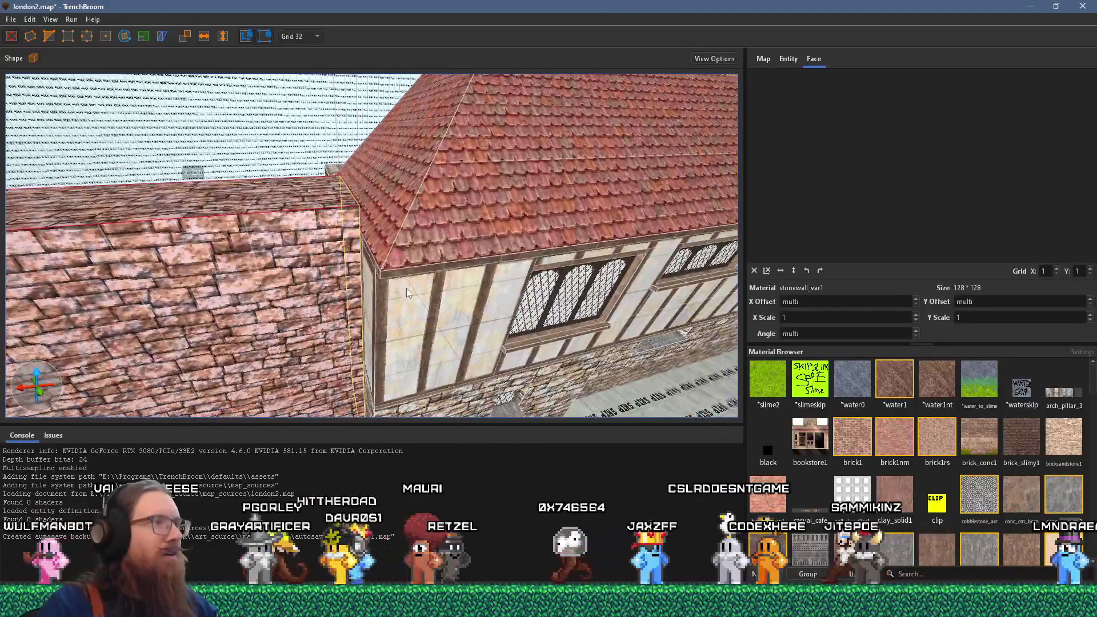
pyautogui.scroll(-1, 312, 283)
pyautogui.moveTo(312, 283)
pyautogui.mouseDown()
pyautogui.moveTo(572, 262)
pyautogui.moveTo(362, 238)
pyautogui.moveTo(363, 207)
pyautogui.moveTo(369, 239)
pyautogui.moveTo(379, 197)
pyautogui.mouseUp()
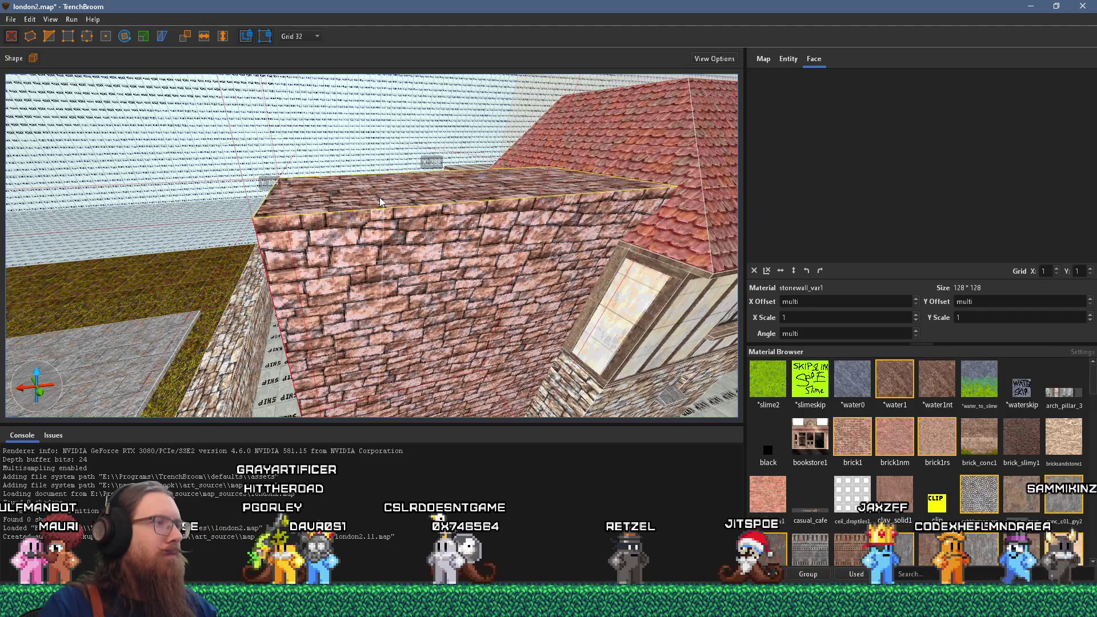
pyautogui.click(50, 36)
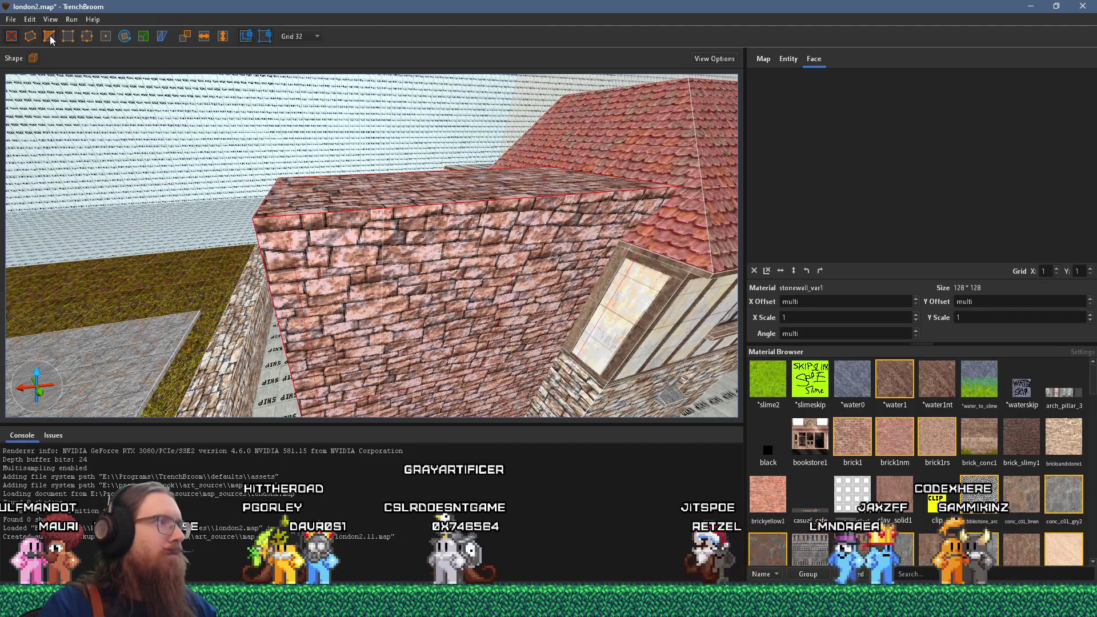
# - Clip one upper corner of the stone-brick wall to follow the roof slope
pyautogui.click(267, 272)
pyautogui.click(322, 213)
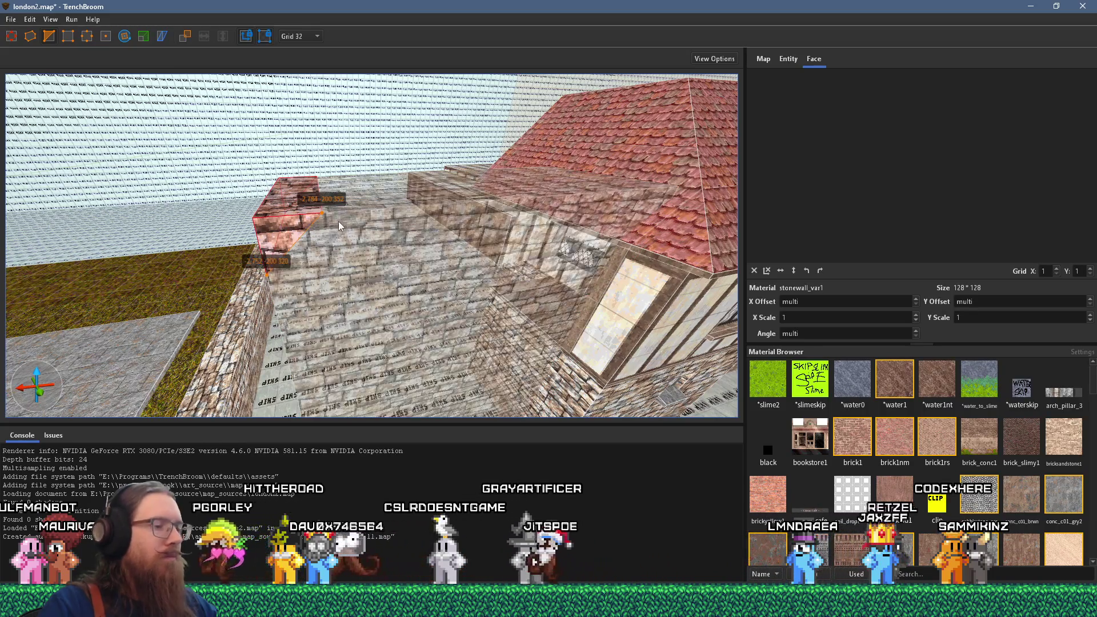
pyautogui.press('Return')
pyautogui.scroll(-6, 347, 237)
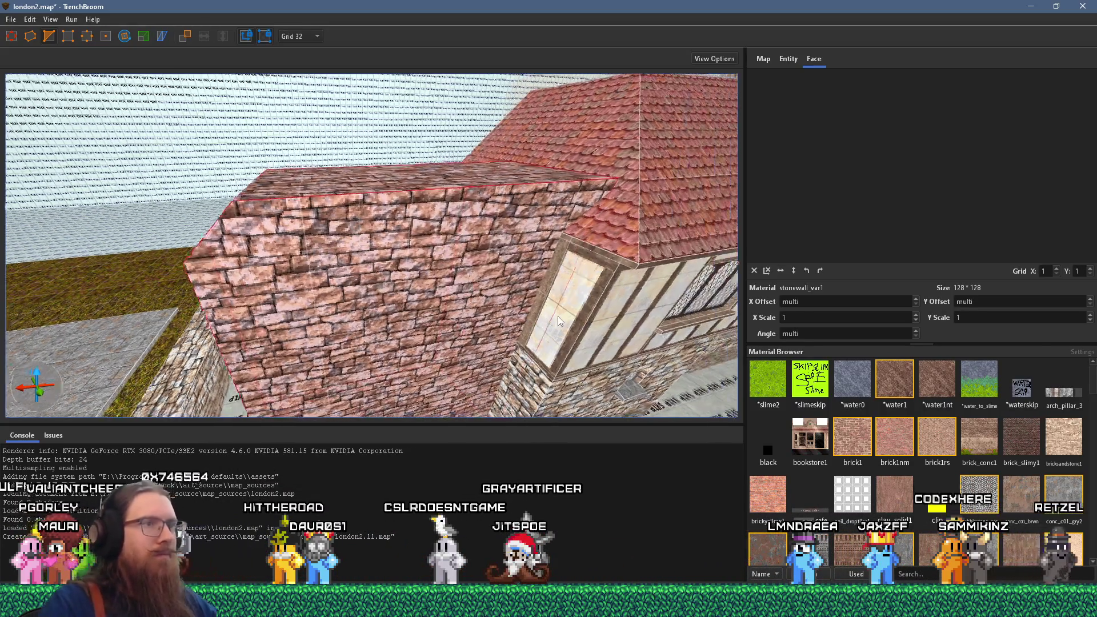
pyautogui.scroll(-3, 352, 222)
pyautogui.moveTo(351, 171); pyautogui.dragTo(347, 204)
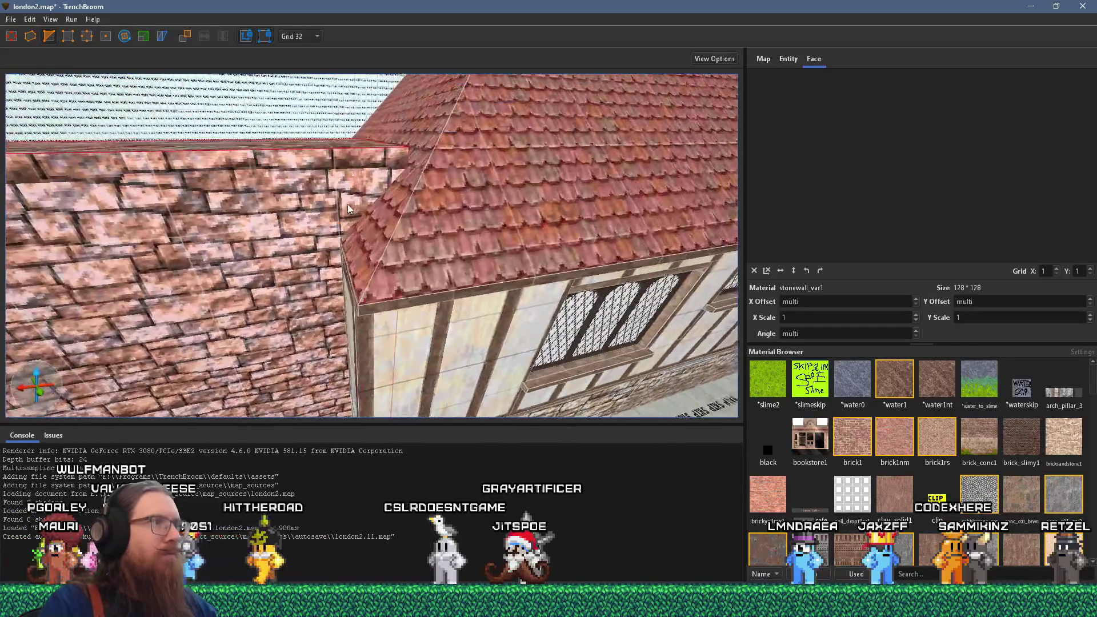
pyautogui.rightClick(284, 146)
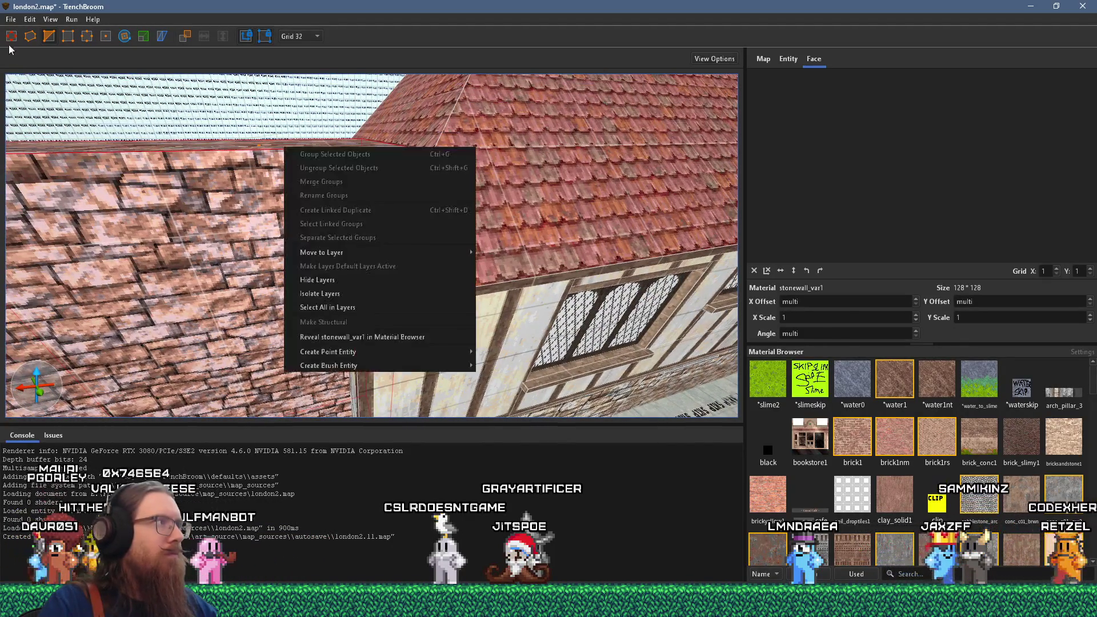
pyautogui.press('Escape')
pyautogui.scroll(-4, 242, 140)
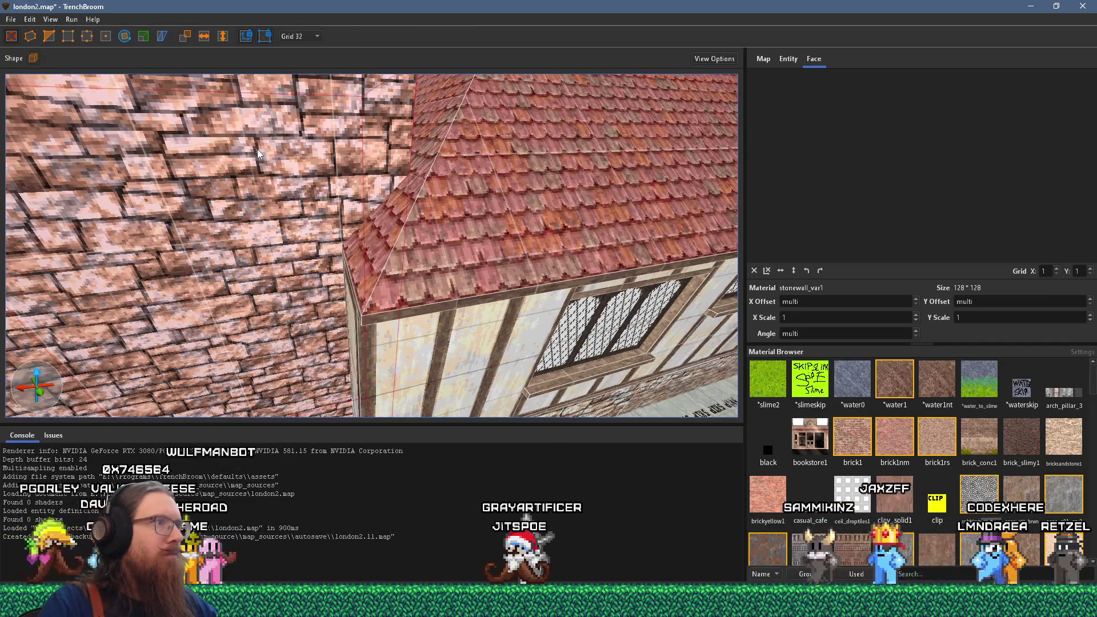
pyautogui.moveTo(257, 150); pyautogui.dragTo(278, 174)
# - Clip the wall's other upper corner along the opposite roof line
pyautogui.click(54, 37)
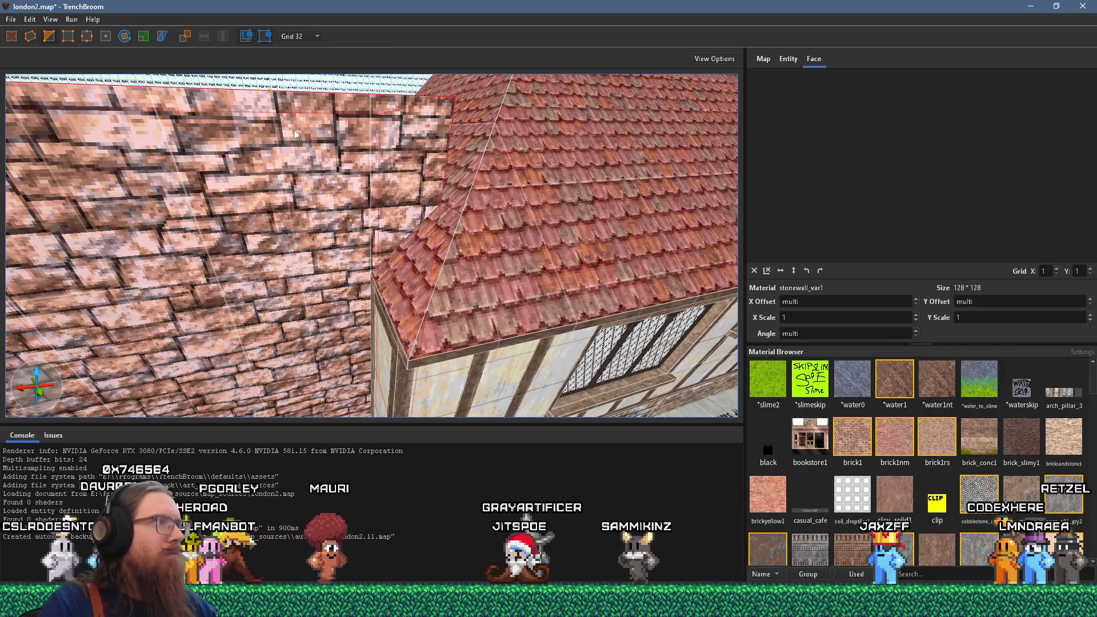
pyautogui.click(271, 90)
pyautogui.click(365, 181)
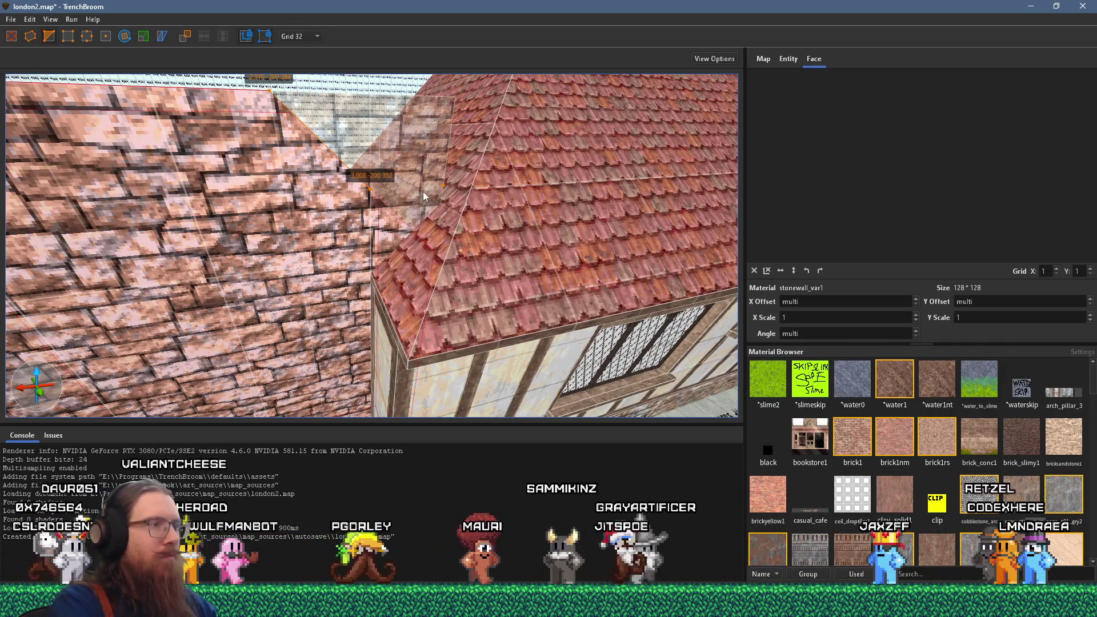
pyautogui.press('Return')
pyautogui.scroll(5, 423, 191)
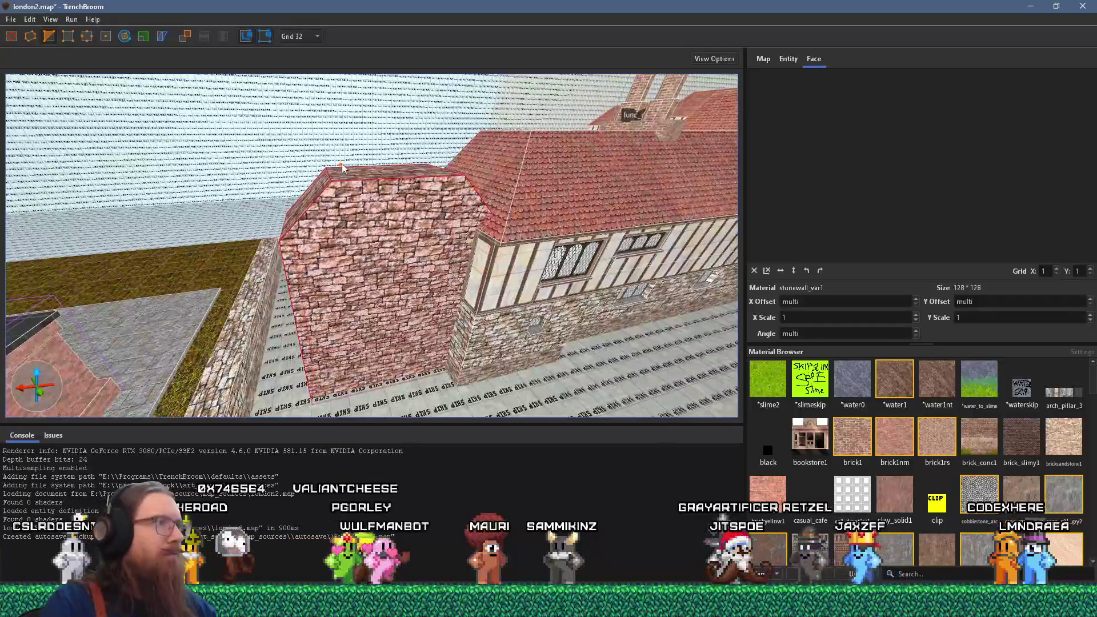
# - Drag the wall's top up into a pointed gable peak
pyautogui.click(18, 38)
pyautogui.moveTo(425, 177); pyautogui.dragTo(389, 93)
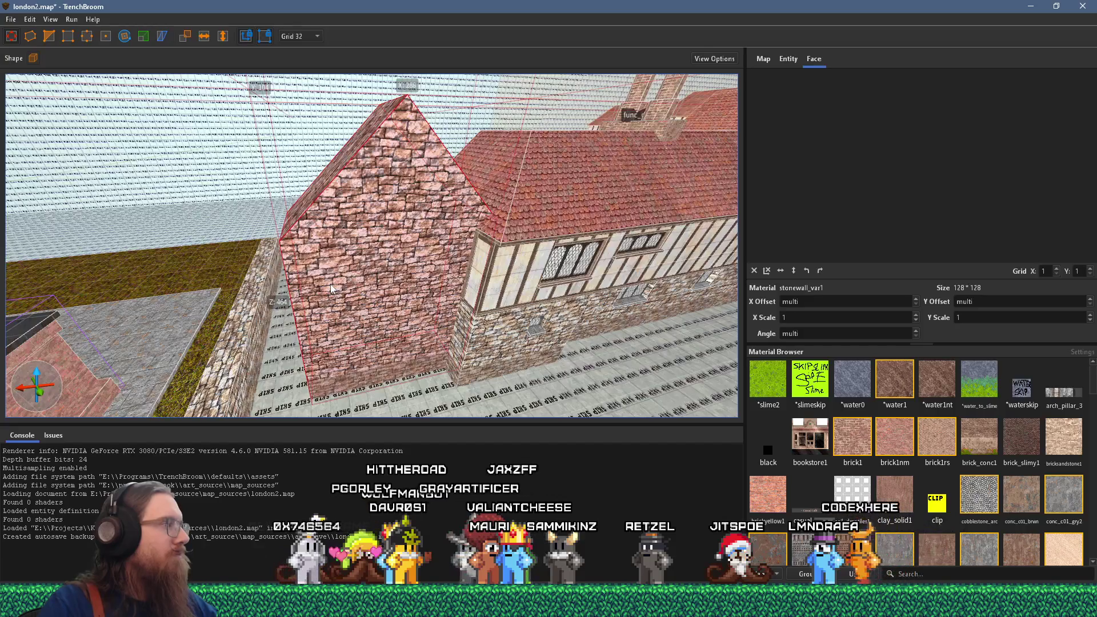
pyautogui.moveTo(399, 340)
pyautogui.mouseDown()
pyautogui.moveTo(555, 343)
pyautogui.moveTo(493, 286)
pyautogui.moveTo(322, 239)
pyautogui.mouseUp()
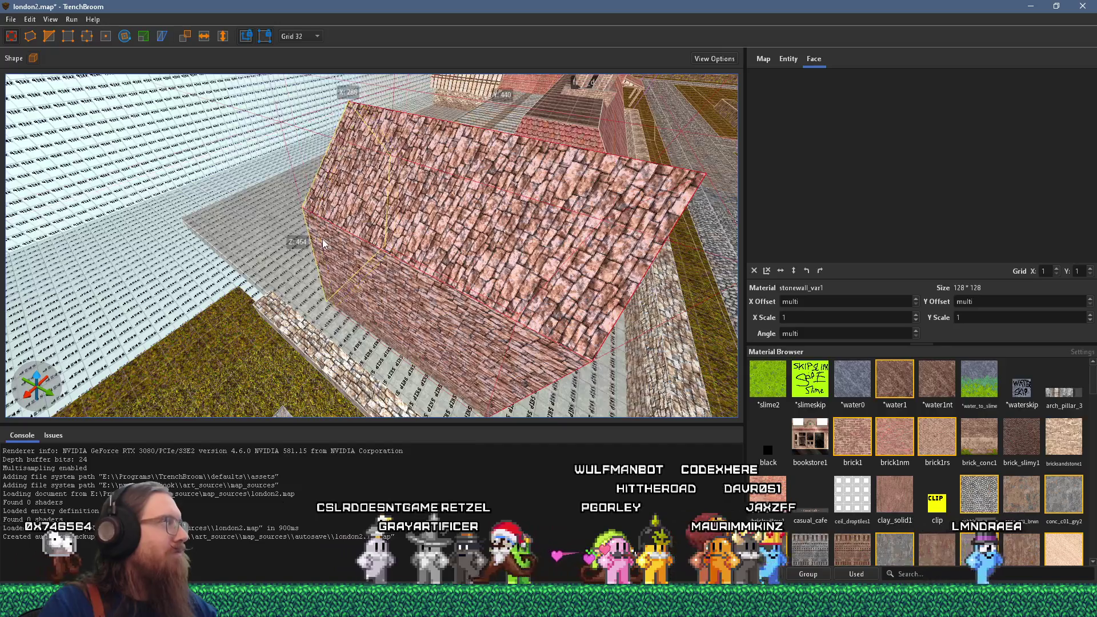